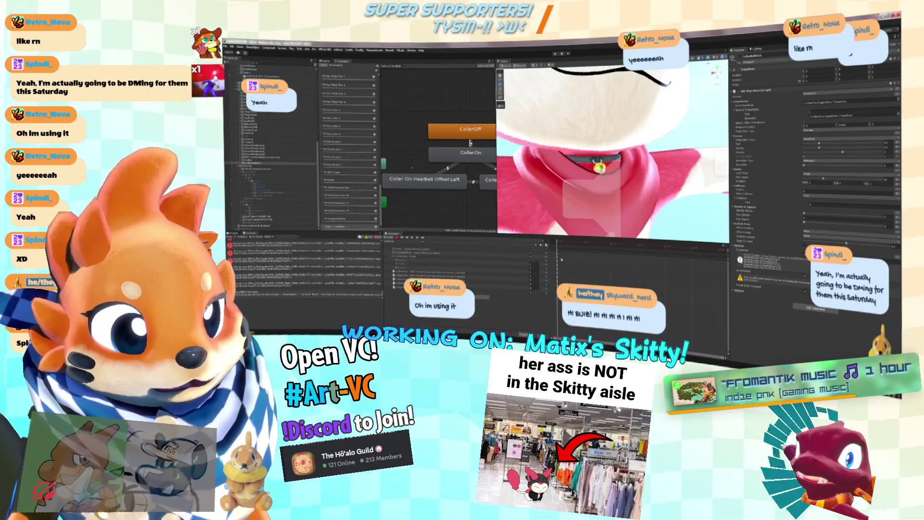
# Pick a Collar clip from the Animation window's clip list to load it into the timeline.
pyautogui.click(385, 49)
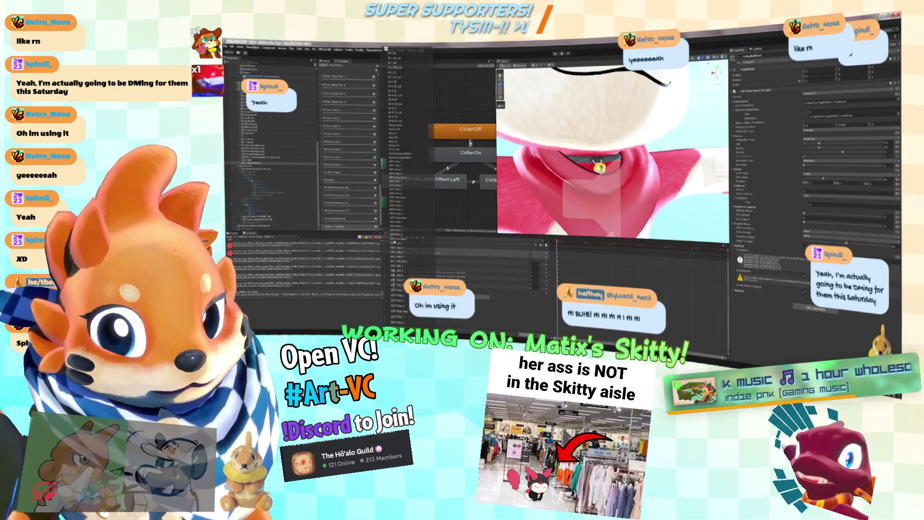
pyautogui.scroll(-5, 401, 193)
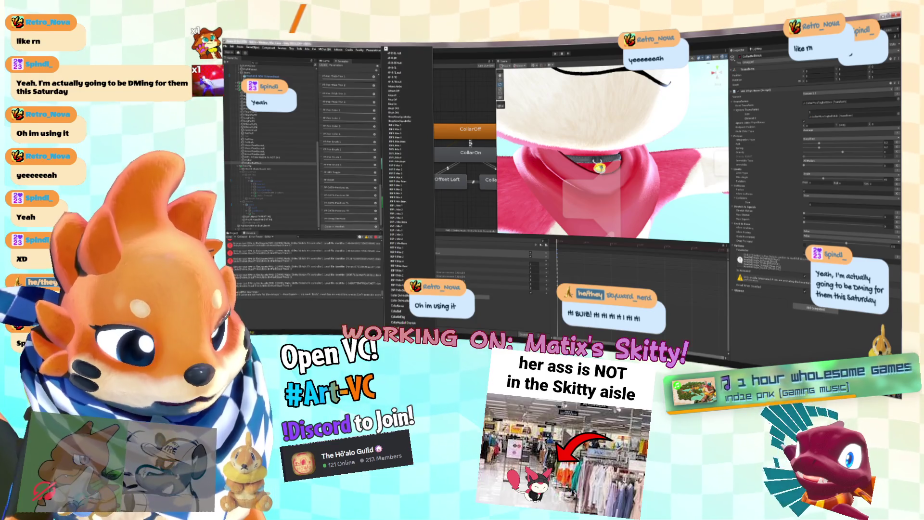
pyautogui.click(405, 311)
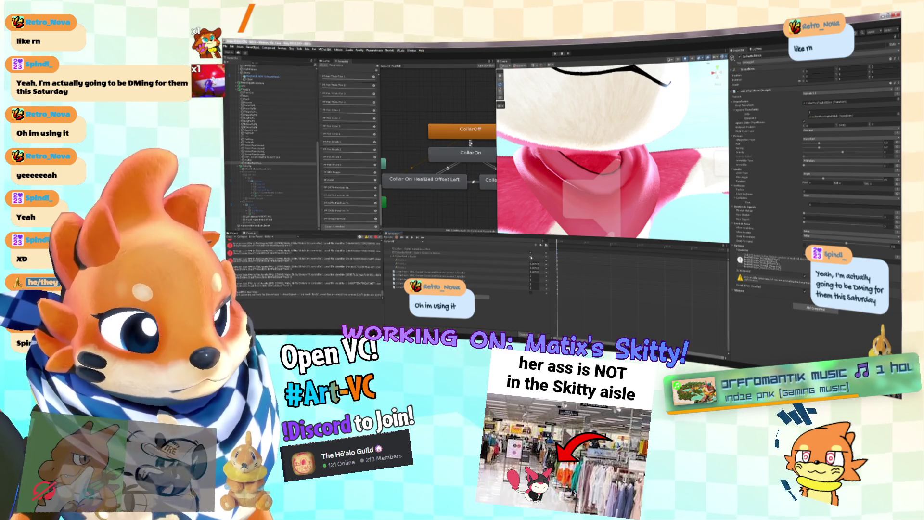
# Switch the timeline between the first few Collar clips to compare their property tracks.
pyautogui.click(408, 242)
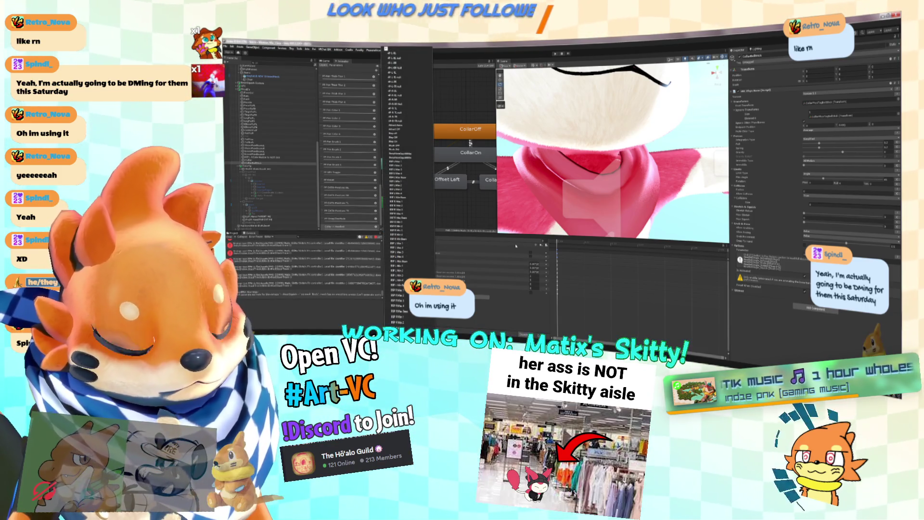
pyautogui.scroll(-5, 398, 216)
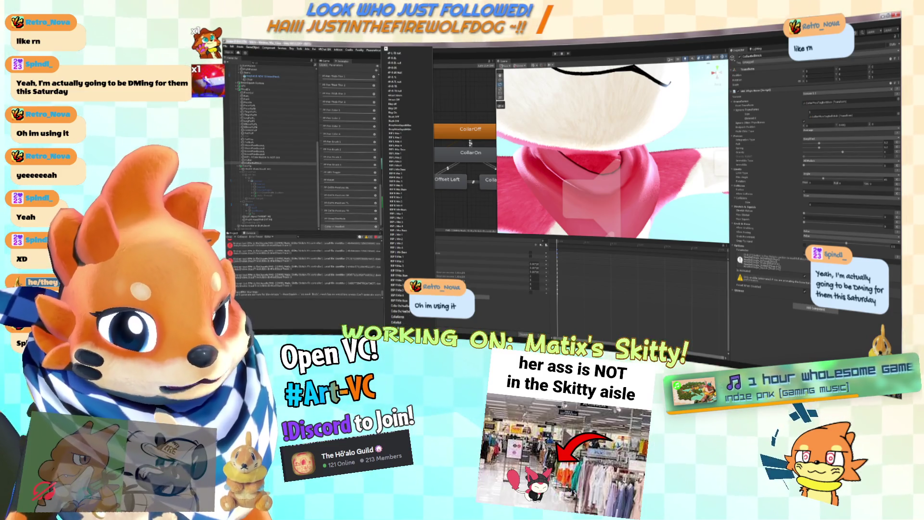
pyautogui.click(401, 243)
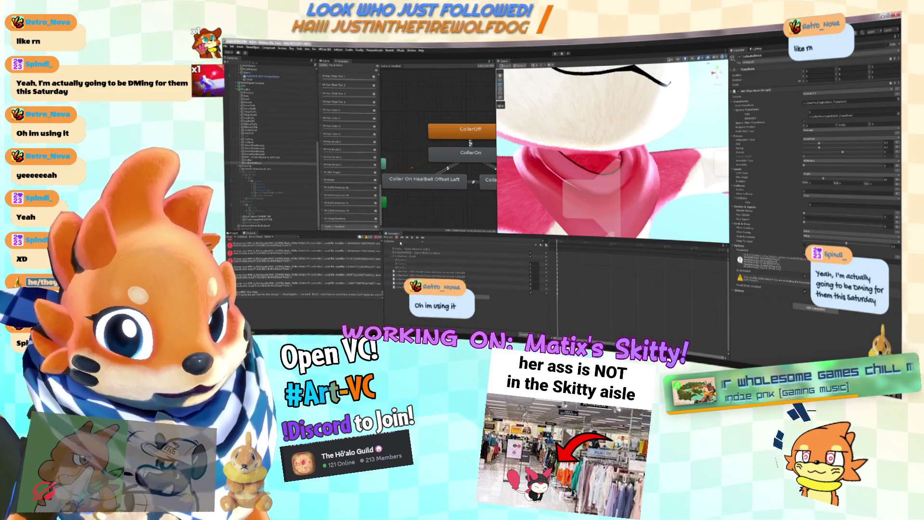
pyautogui.click(401, 242)
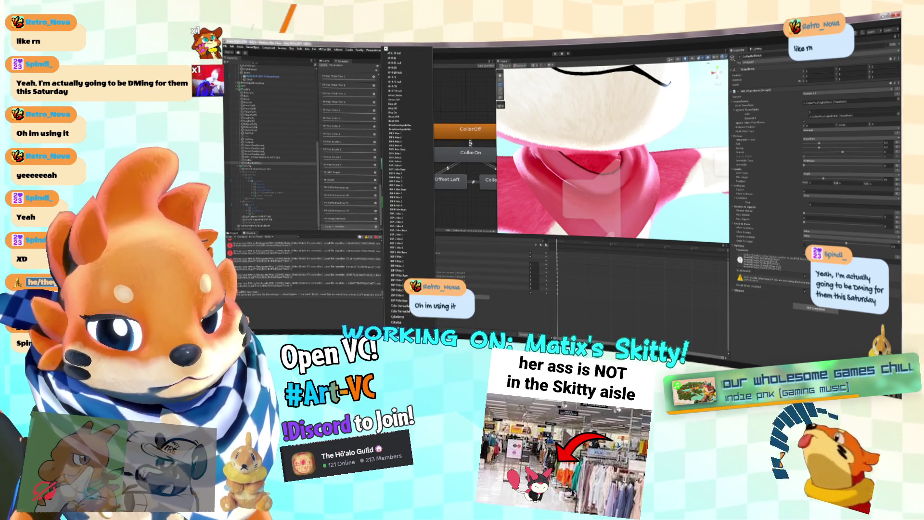
pyautogui.click(399, 132)
pyautogui.click(400, 242)
pyautogui.click(407, 226)
# Load another Collar clip, then scroll back up the list and inspect a different clip.
pyautogui.click(400, 240)
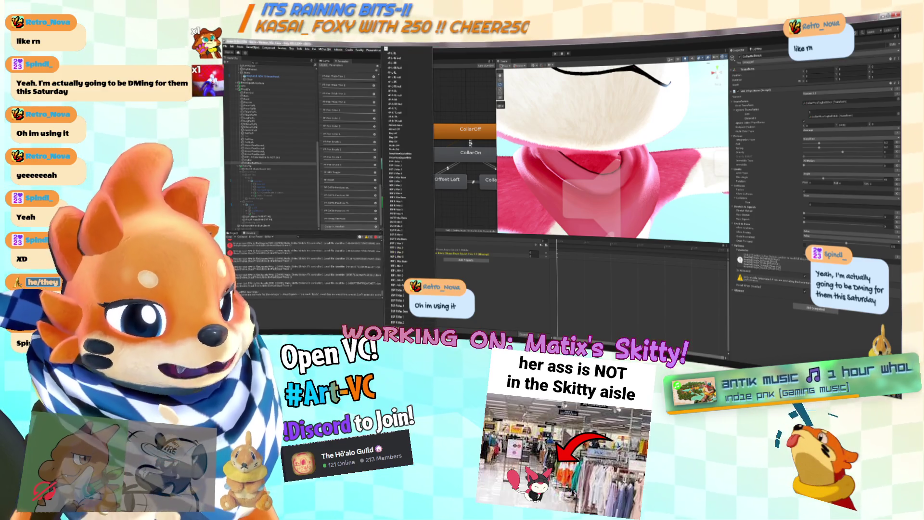
pyautogui.click(406, 311)
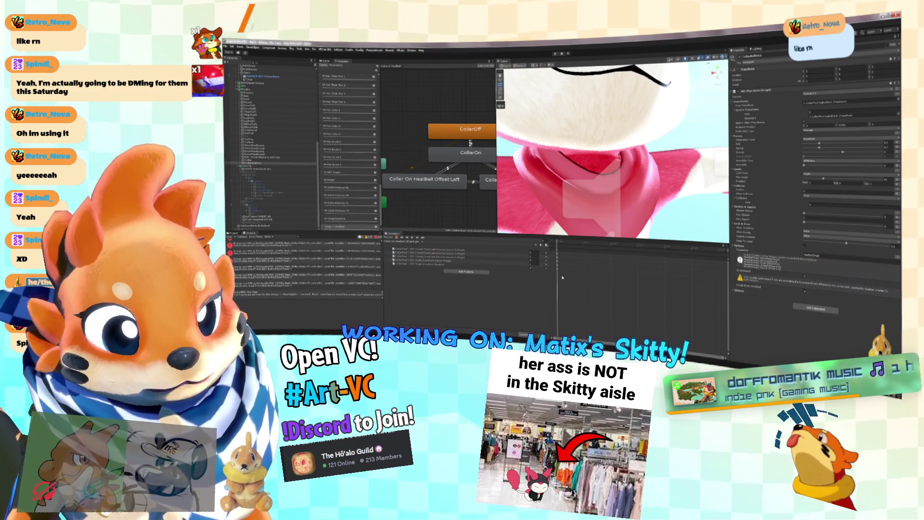
pyautogui.click(400, 241)
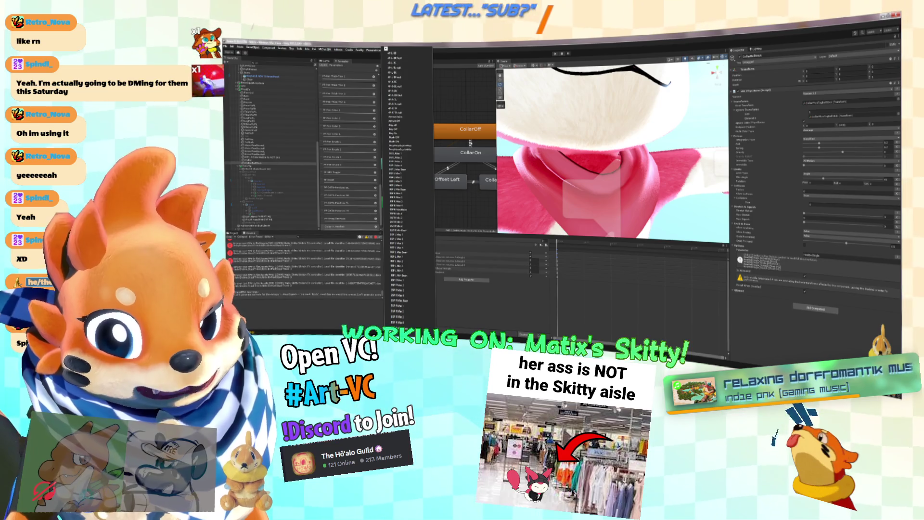
pyautogui.scroll(1, 418, 316)
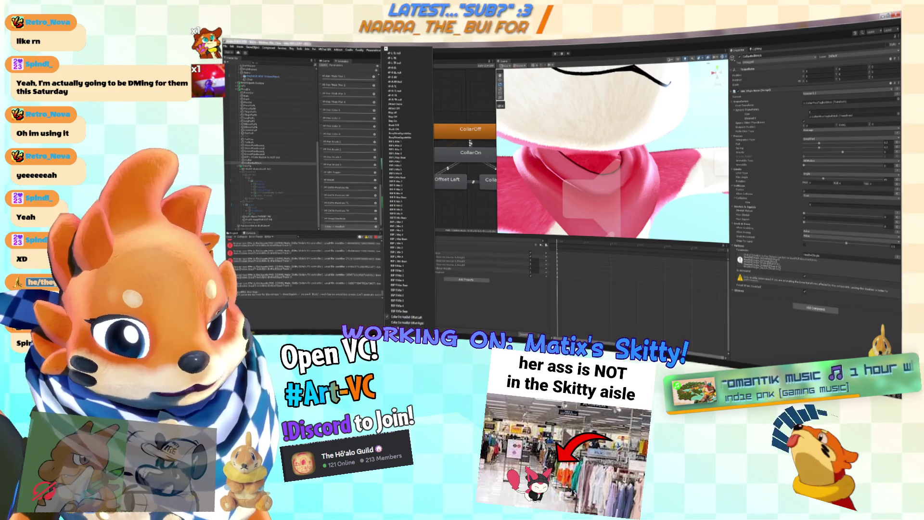
pyautogui.click(417, 322)
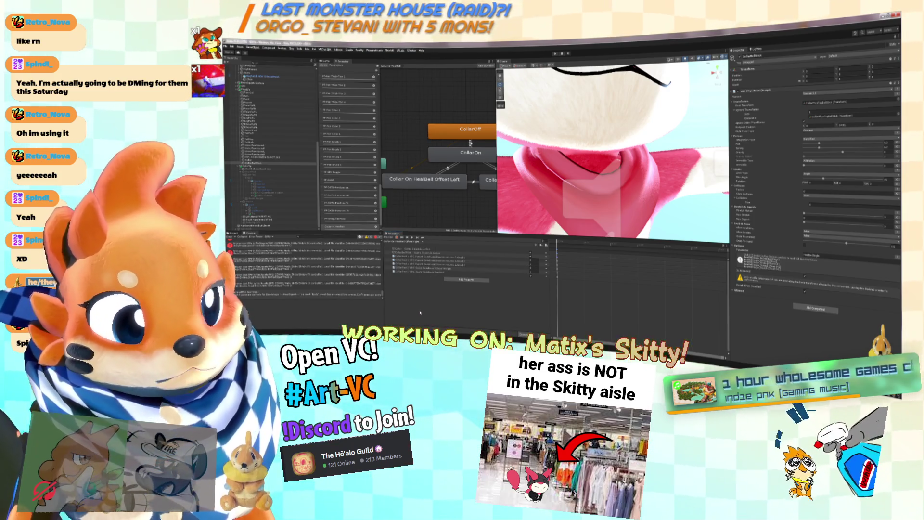
# Scroll further down the clip list and load more Collar clips to inspect.
pyautogui.click(406, 241)
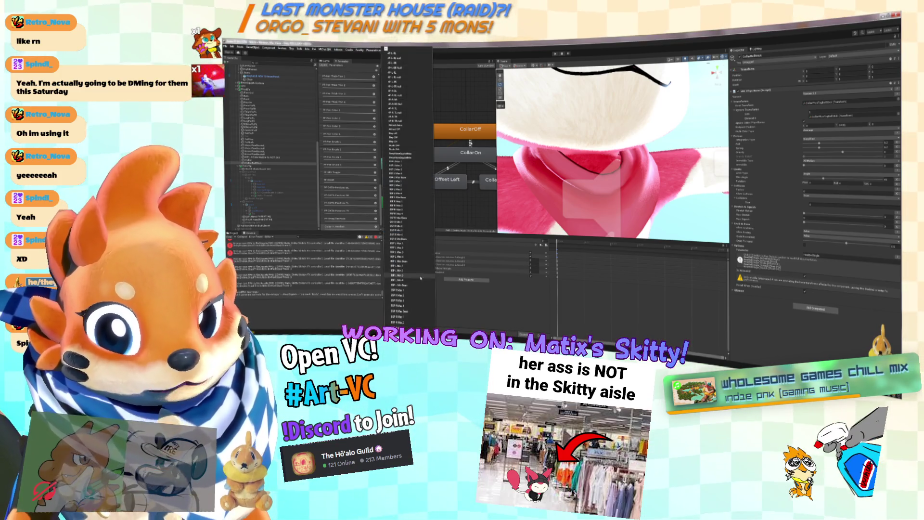
pyautogui.scroll(-5, 400, 193)
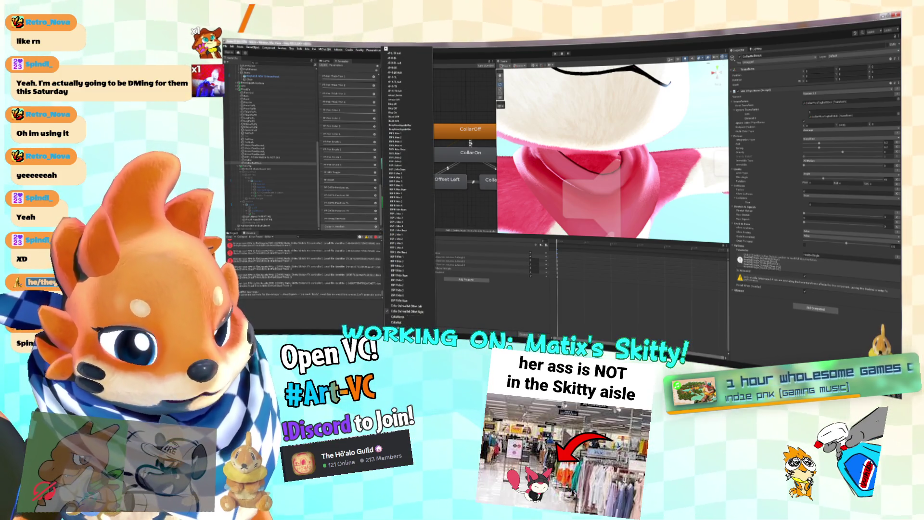
pyautogui.scroll(-3, 413, 288)
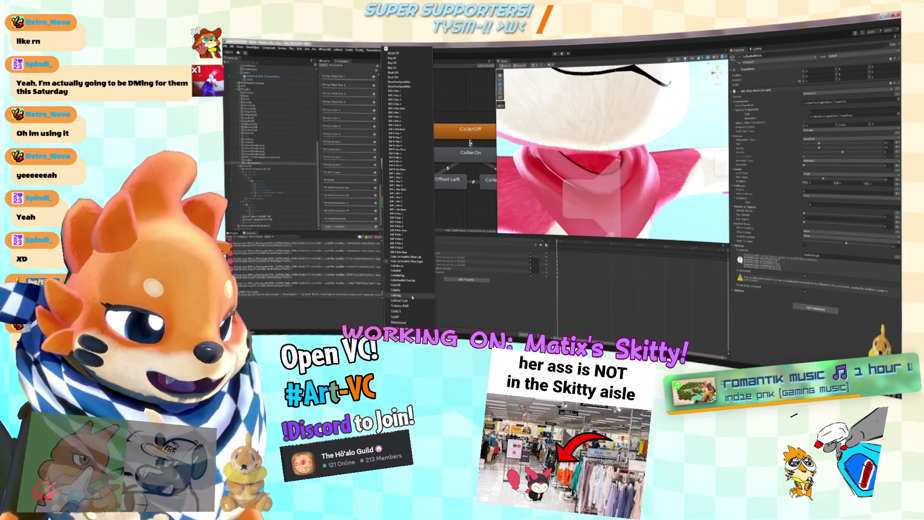
pyautogui.click(412, 297)
pyautogui.click(407, 241)
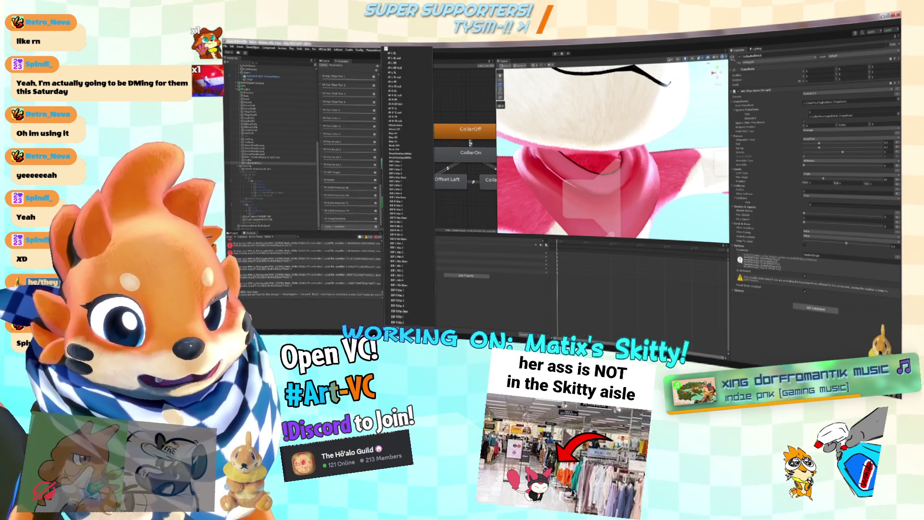
pyautogui.scroll(-10, 399, 192)
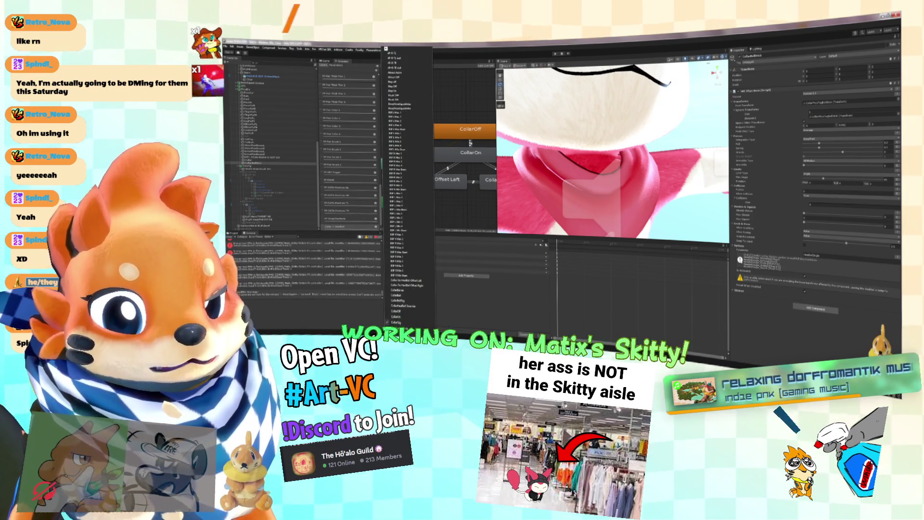
pyautogui.click(405, 321)
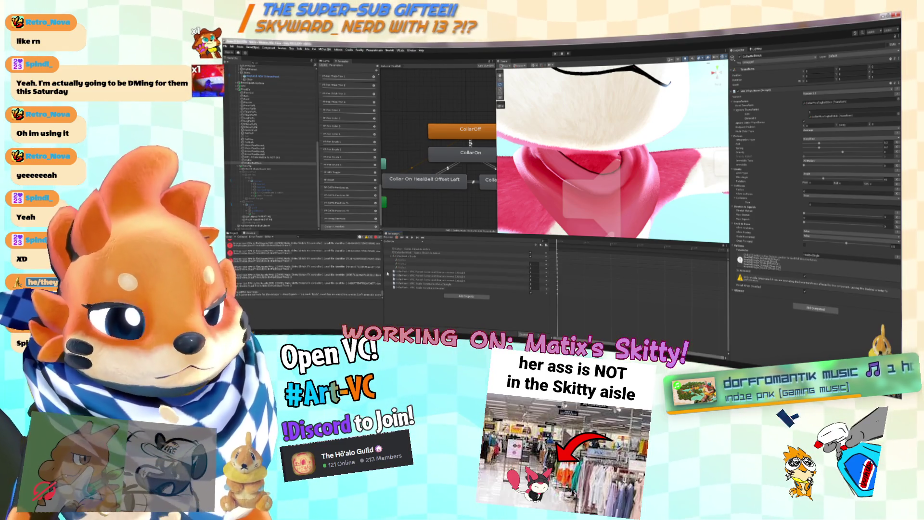
pyautogui.click(401, 244)
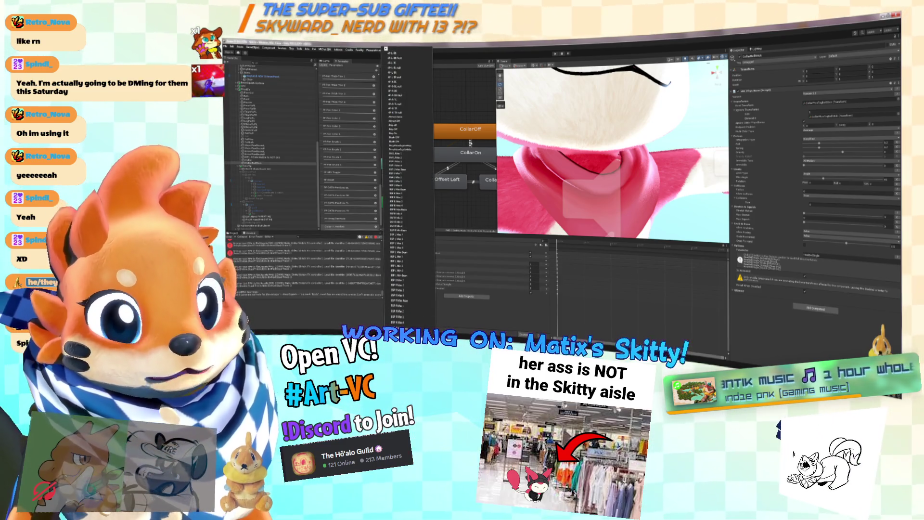
pyautogui.scroll(-5, 410, 322)
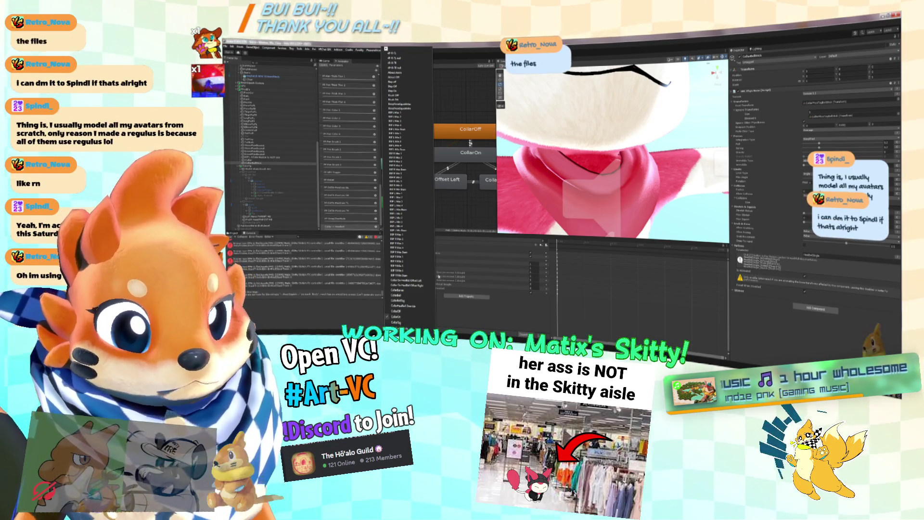
# Close the clip list without changing the loaded Collar clip, then switch to Blender.
pyautogui.press('Return')
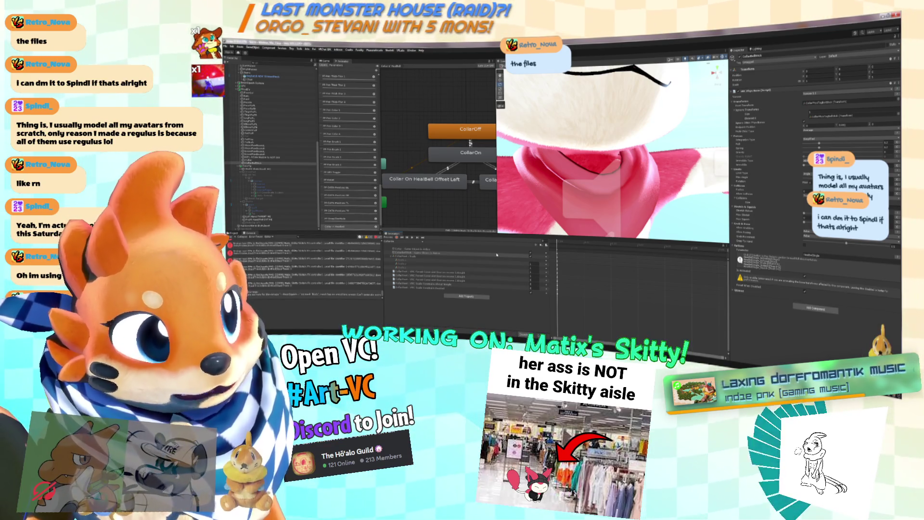
pyautogui.hotkey('alt', 'Tab')
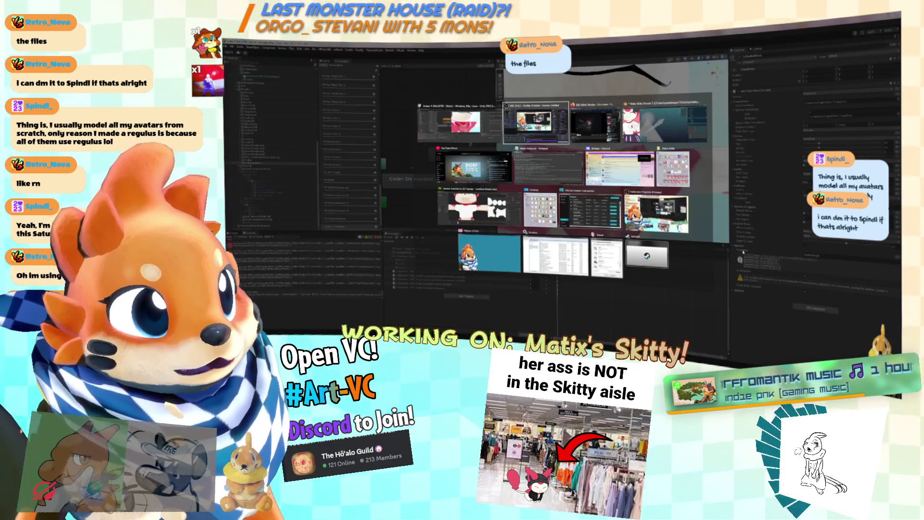
# In Blender, orbit around Skitty's torso and scroll its Shape Keys list, then return to Unity.
pyautogui.scroll(-10, 553, 192)
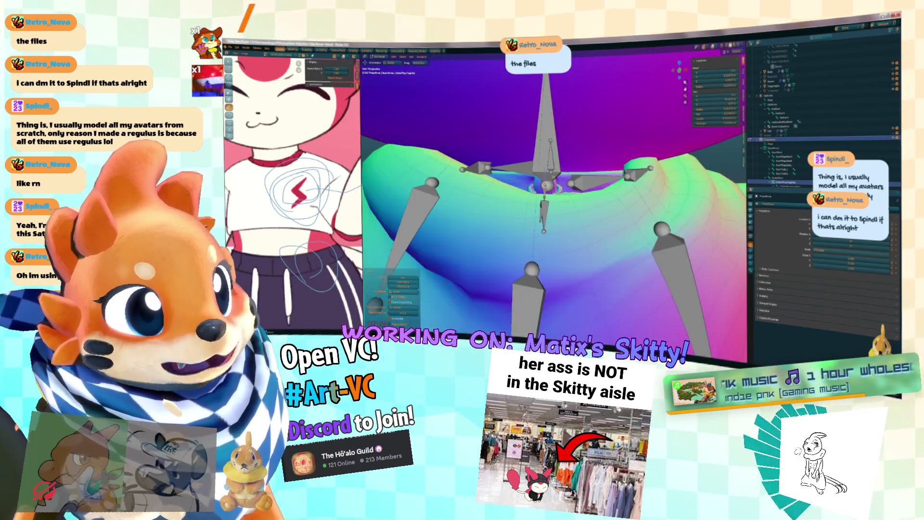
pyautogui.moveTo(587, 162)
pyautogui.mouseDown()
pyautogui.moveTo(611, 172)
pyautogui.moveTo(593, 175)
pyautogui.mouseUp()
pyautogui.scroll(8, 612, 173)
pyautogui.click(751, 278)
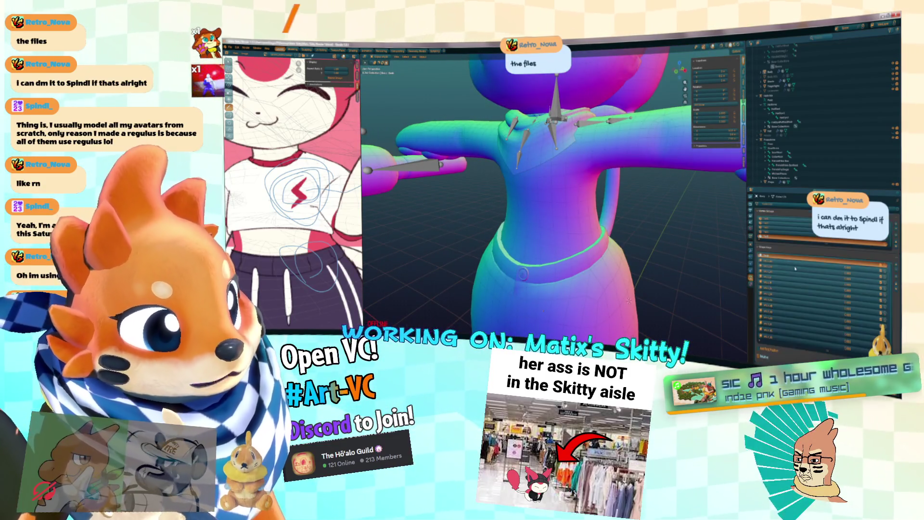
pyautogui.scroll(-5, 849, 305)
pyautogui.scroll(-3, 850, 301)
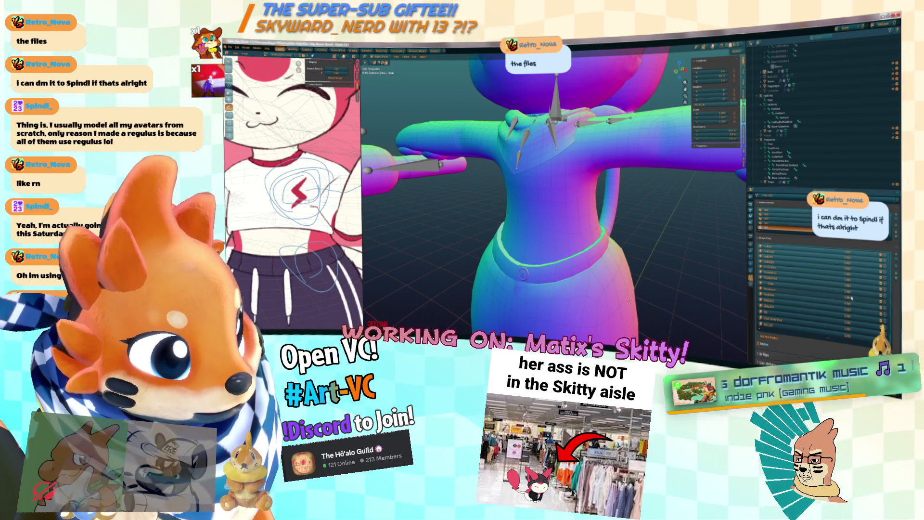
pyautogui.moveTo(640, 226); pyautogui.dragTo(620, 239)
pyautogui.hotkey('alt', 'Tab')
pyautogui.scroll(-5, 655, 197)
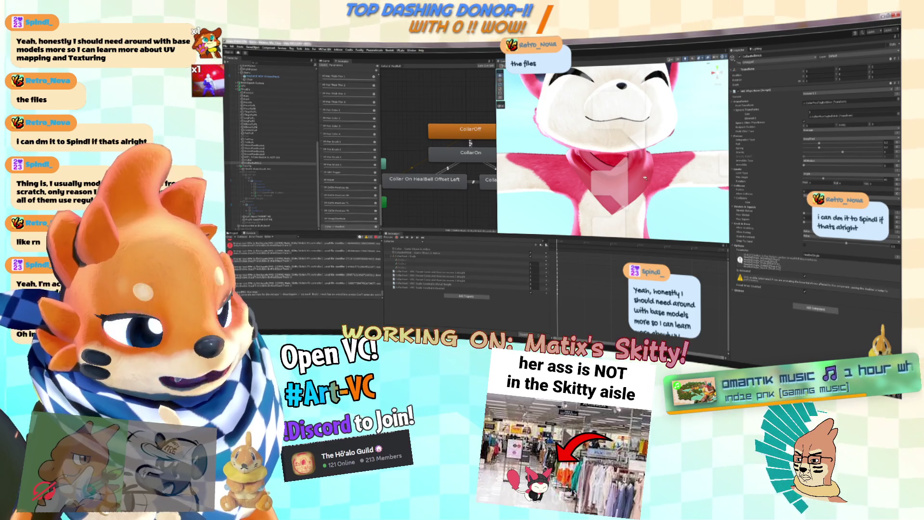
# Zoom out the Scene view and drag the Animator/Scene splitter right to widen the graph.
pyautogui.scroll(-3, 644, 177)
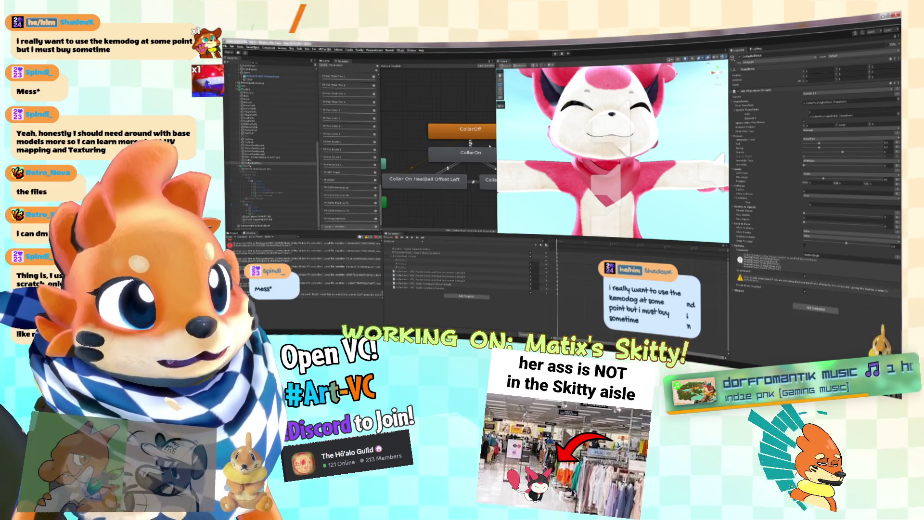
pyautogui.moveTo(497, 143); pyautogui.dragTo(586, 150)
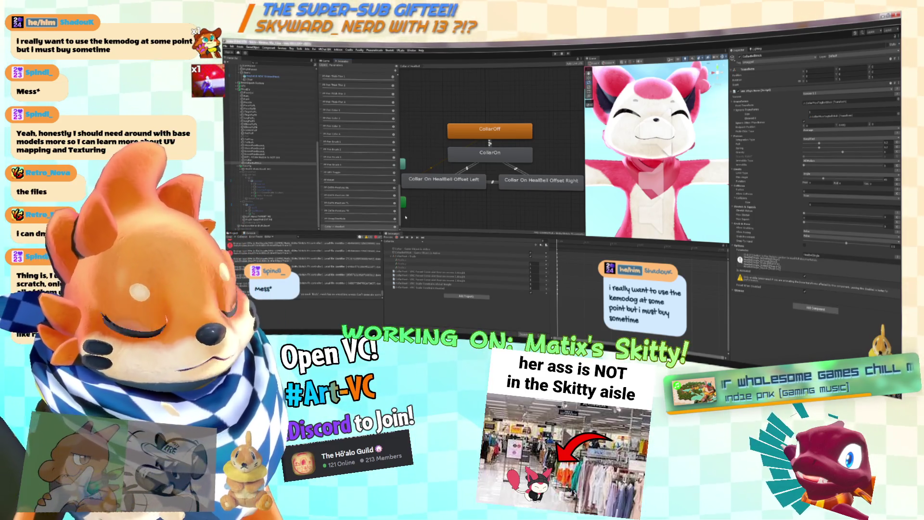
# Pan the state graph, peek at the Collar+Tags+Bell layer, then return to Collar + HealBell.
pyautogui.moveTo(396, 188); pyautogui.dragTo(379, 189)
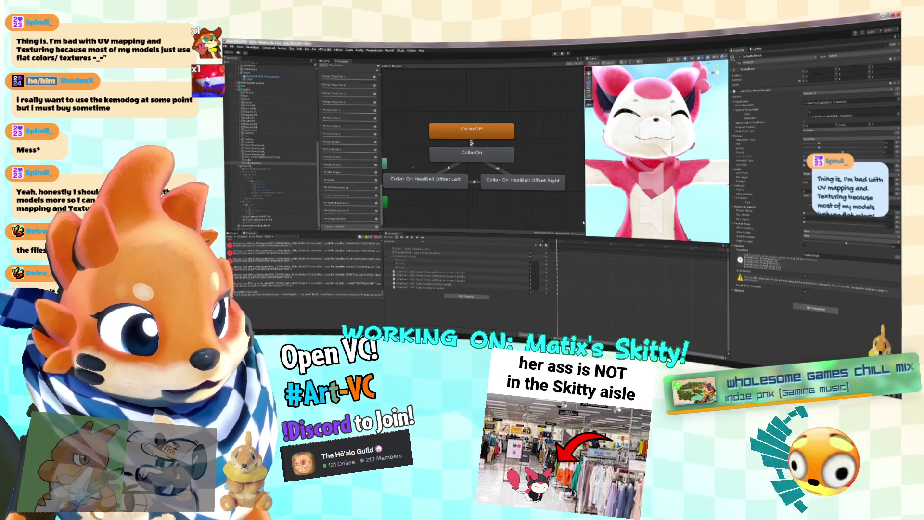
pyautogui.moveTo(548, 216); pyautogui.dragTo(561, 217)
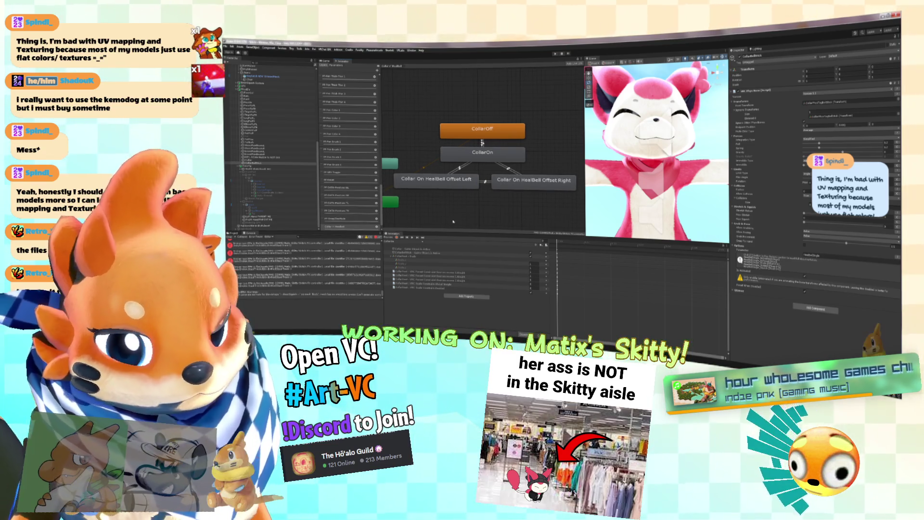
pyautogui.scroll(-1, 359, 213)
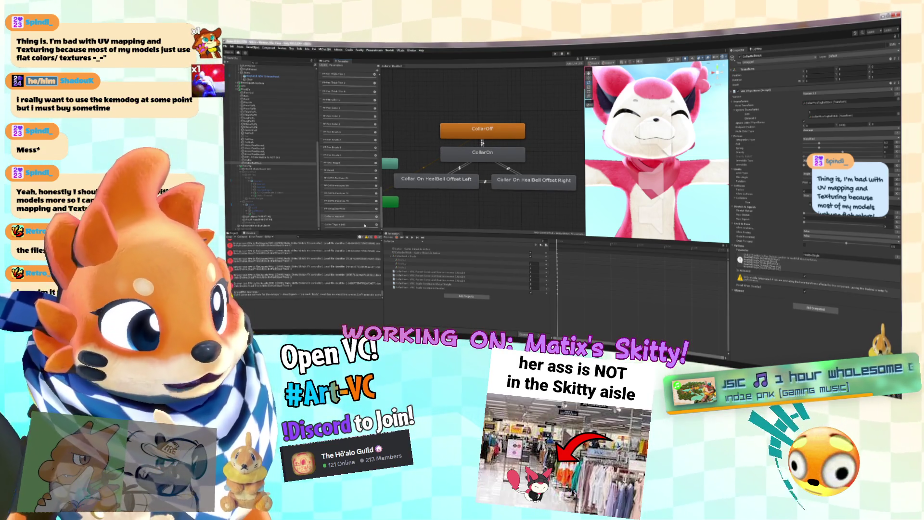
pyautogui.click(365, 225)
pyautogui.click(359, 216)
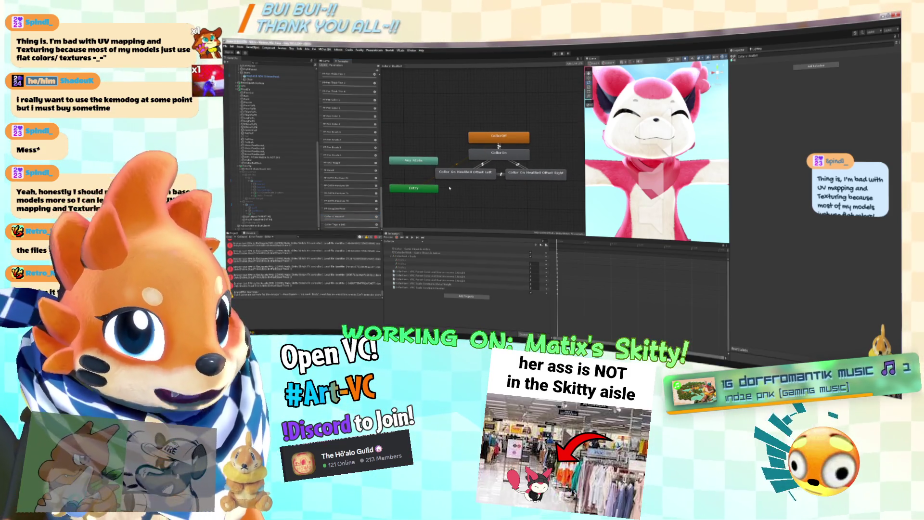
# Pan the graph and flip between the Collar Tags + Bell and Collar + HealBell layers.
pyautogui.moveTo(398, 208); pyautogui.dragTo(474, 206)
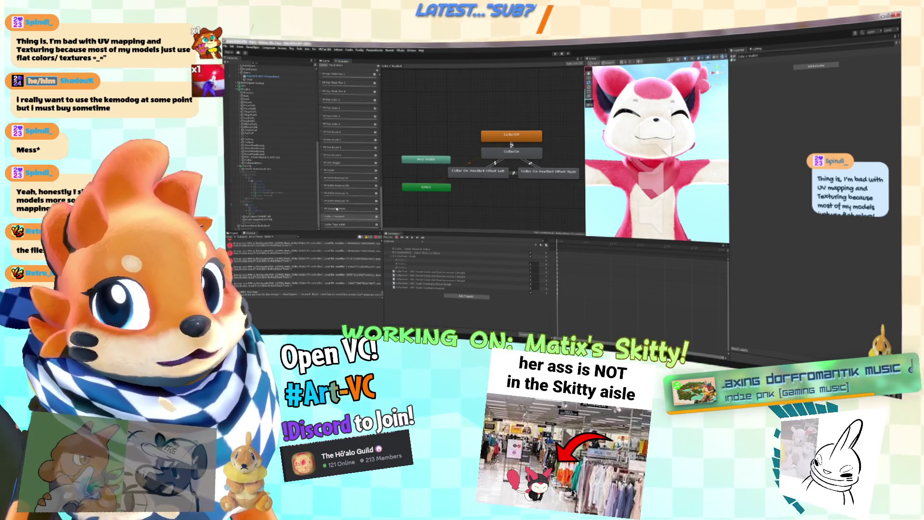
pyautogui.click(359, 224)
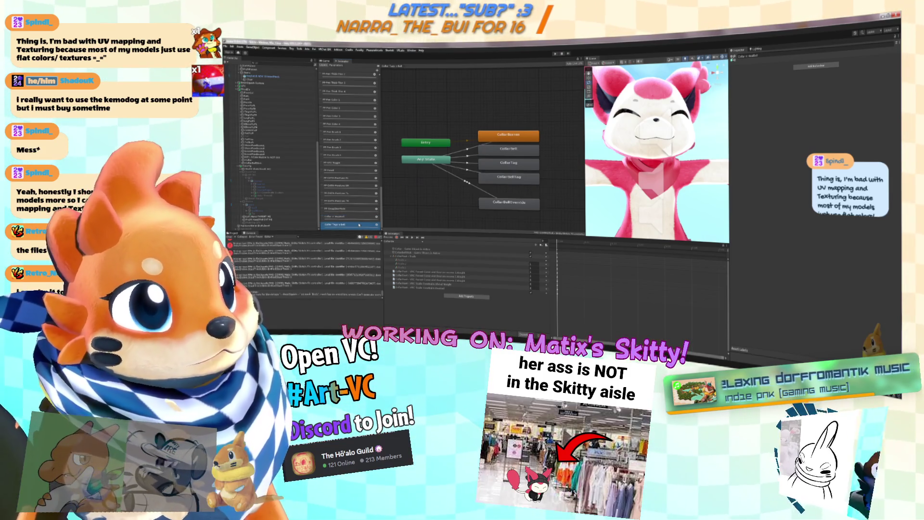
pyautogui.click(362, 217)
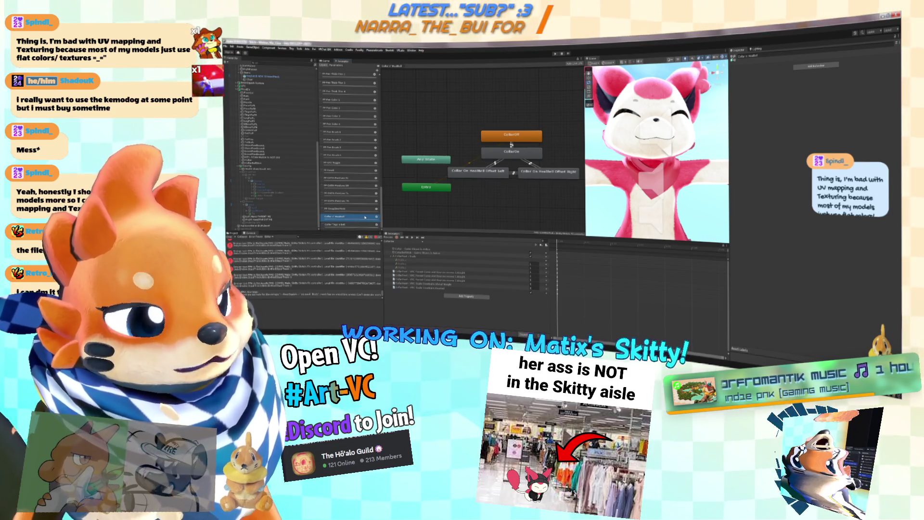
# Load a Collar clip from the clip list and widen the Scene view around the avatar.
pyautogui.click(406, 242)
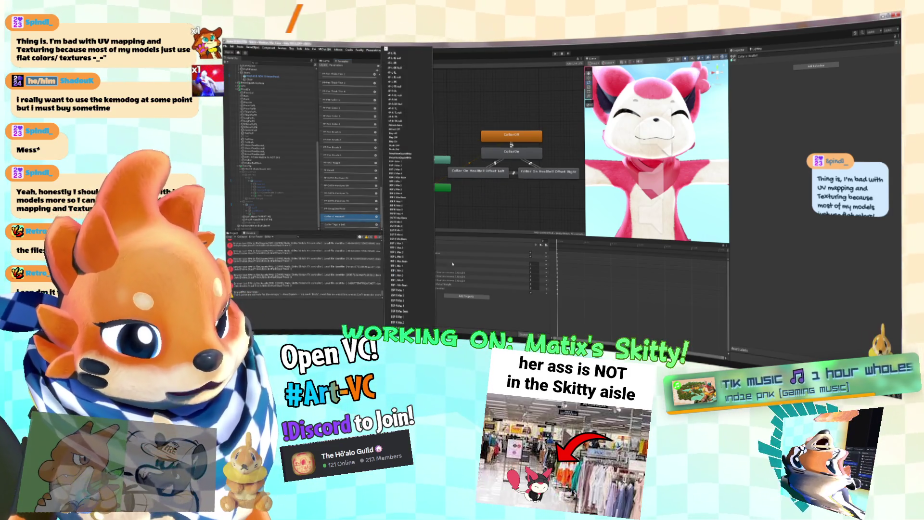
pyautogui.scroll(-5, 407, 193)
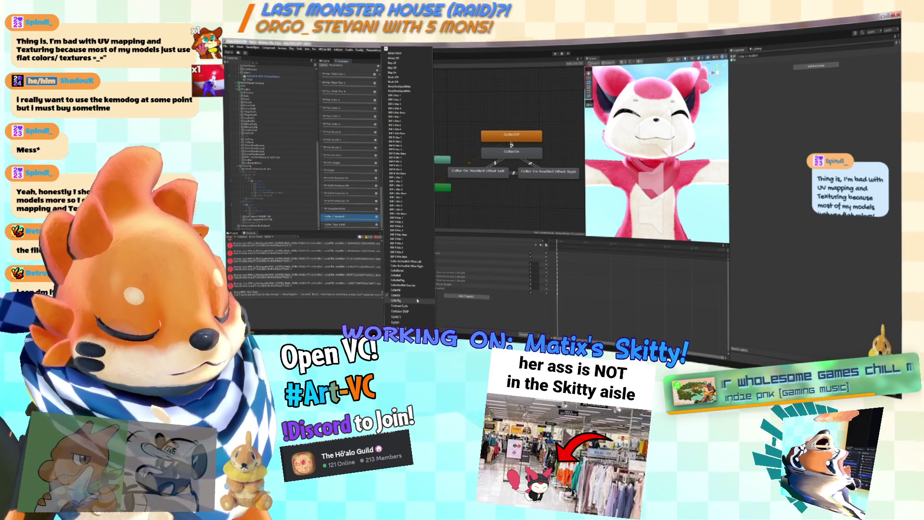
pyautogui.click(404, 289)
pyautogui.moveTo(584, 144); pyautogui.dragTo(422, 144)
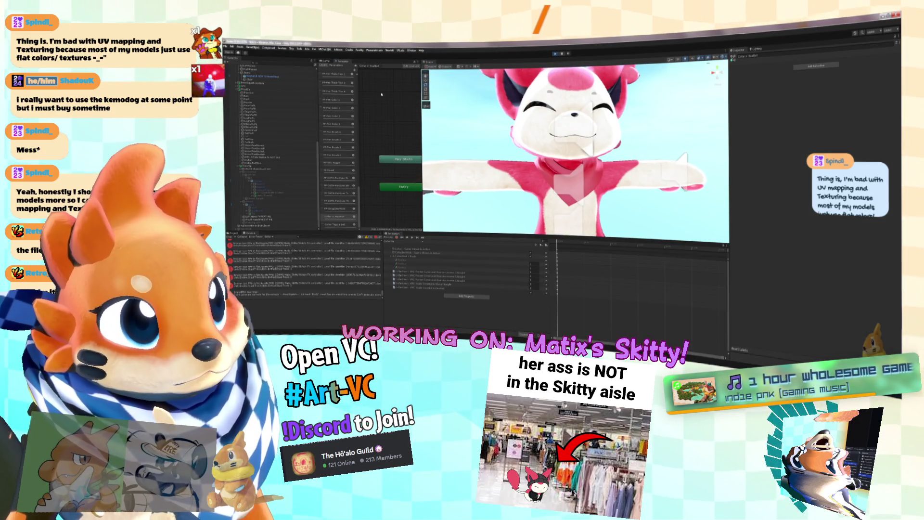
pyautogui.click(349, 179)
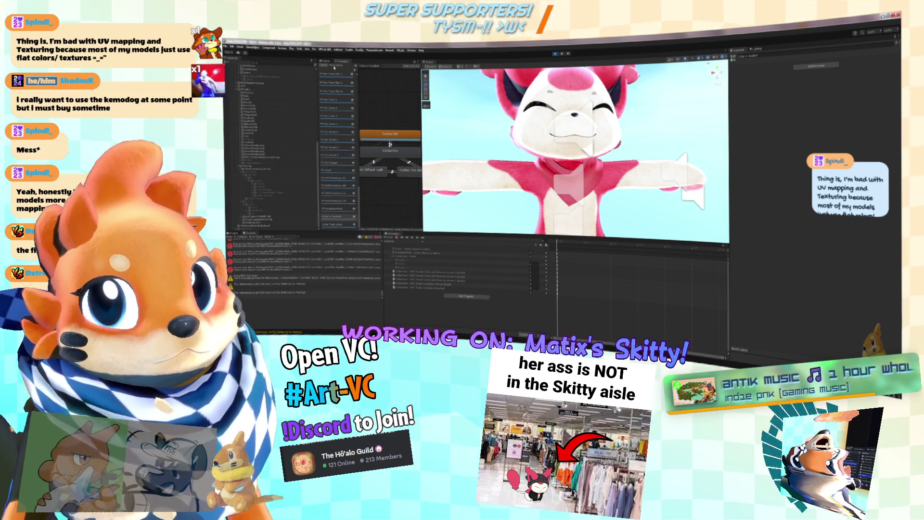
# Turn on the headbell parameter so the bell appears, then select the bell's constrained object.
pyautogui.click(334, 67)
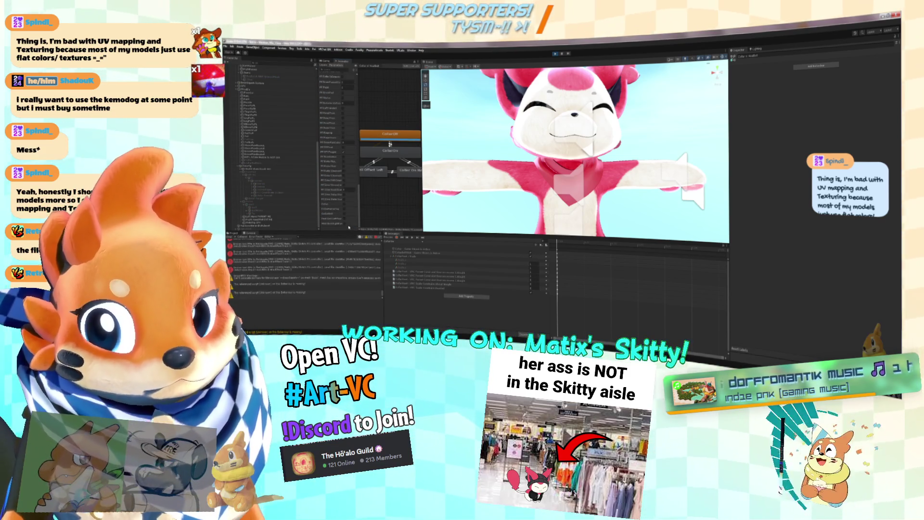
pyautogui.click(356, 219)
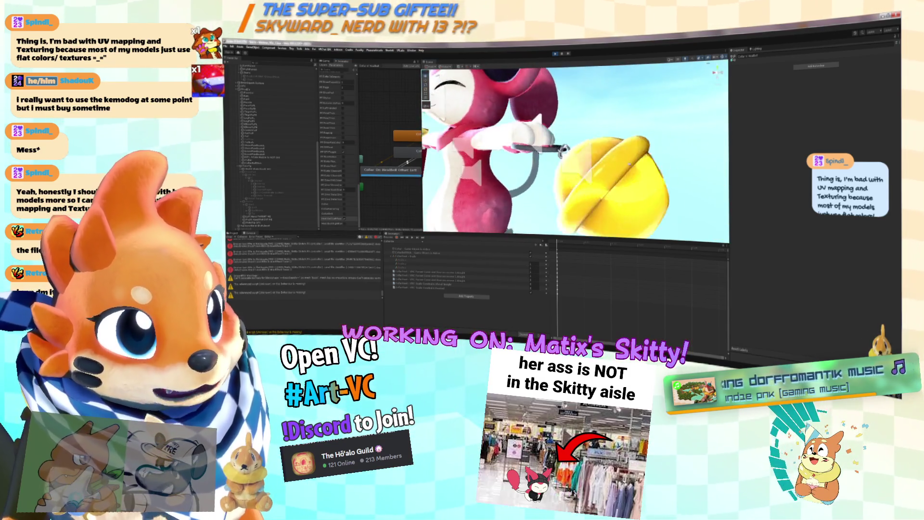
pyautogui.click(250, 91)
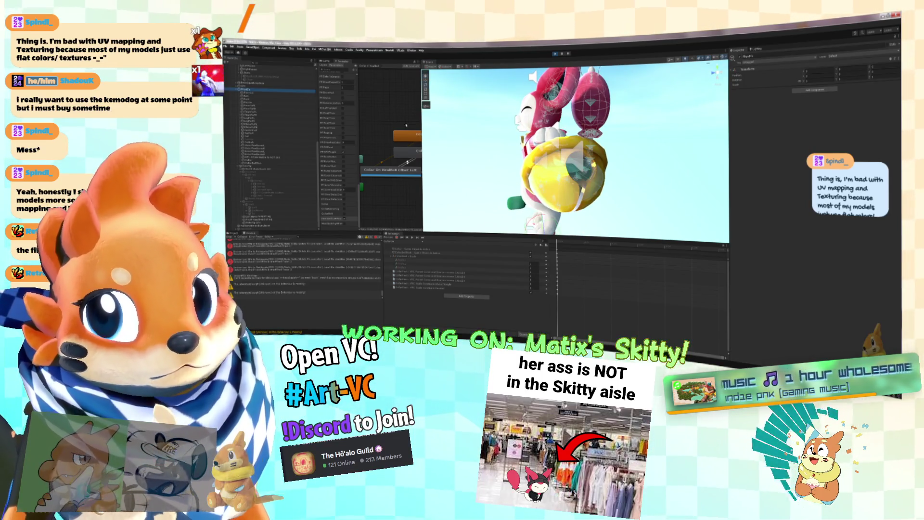
pyautogui.click(240, 96)
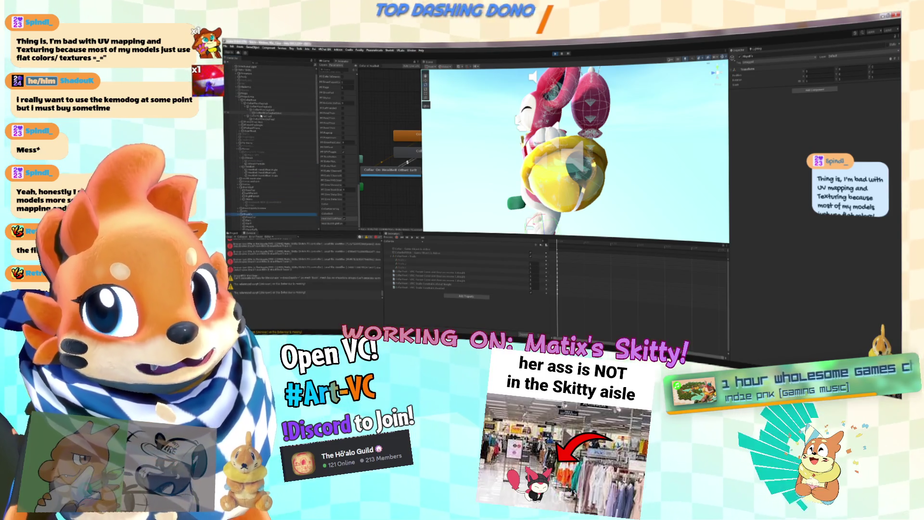
pyautogui.click(251, 106)
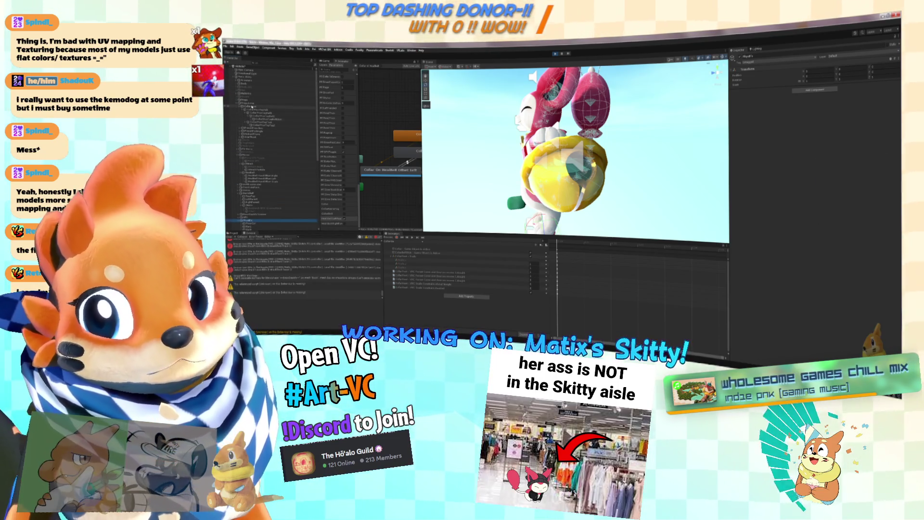
pyautogui.click(254, 104)
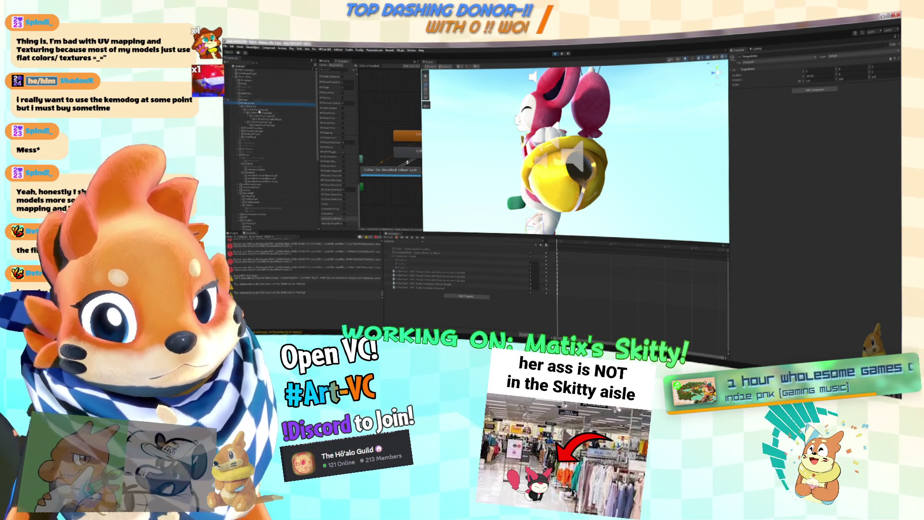
pyautogui.scroll(-10, 266, 181)
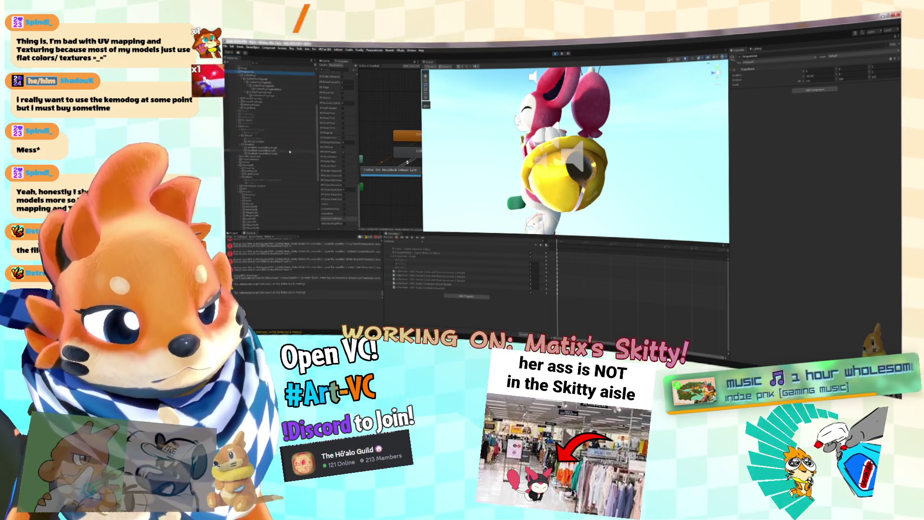
pyautogui.scroll(5, 258, 123)
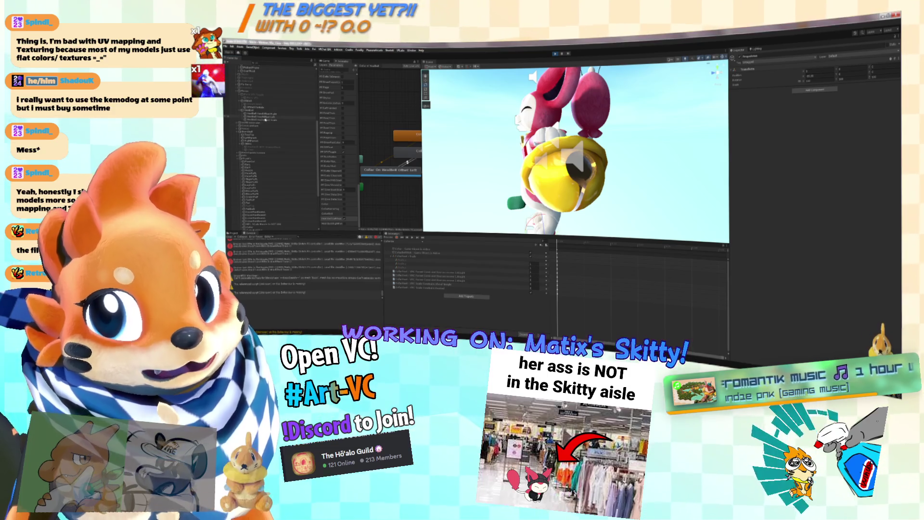
pyautogui.click(263, 117)
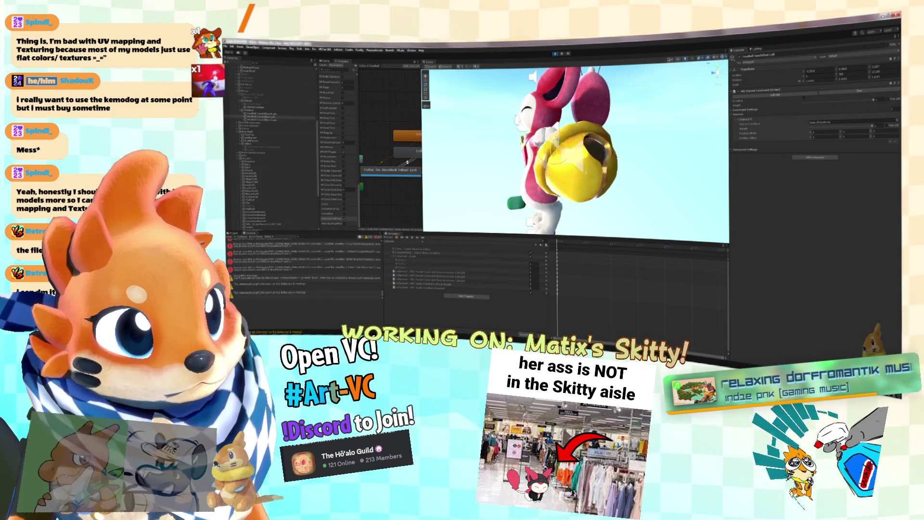
# Frame the yellow bell with F, orbit into its opening, then select the collider object.
pyautogui.press('f')
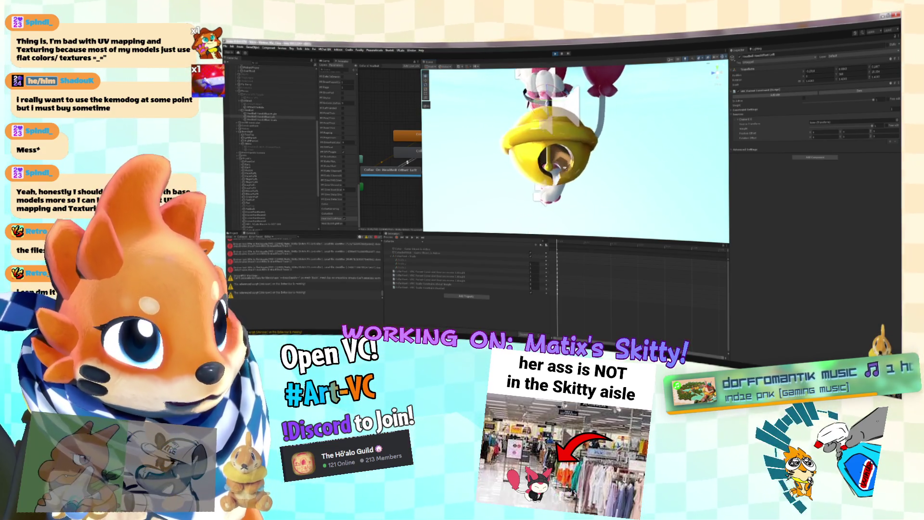
pyautogui.scroll(-5, 553, 157)
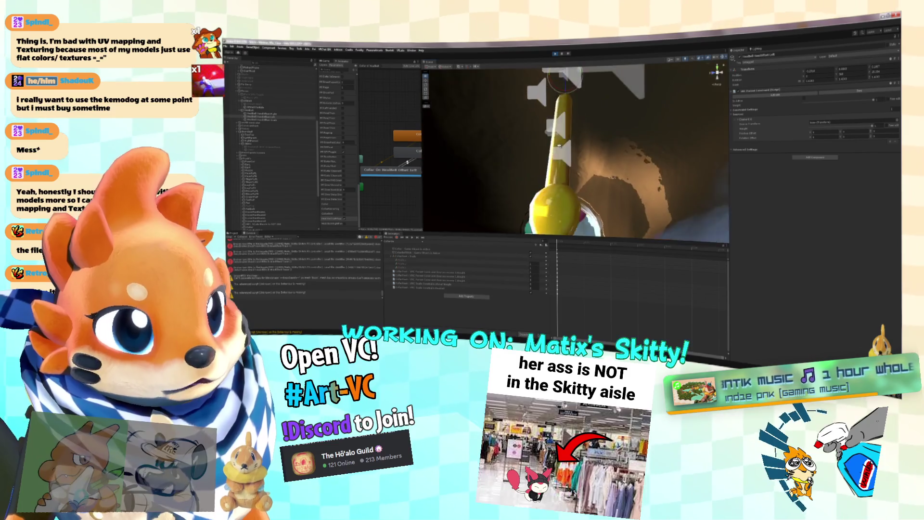
pyautogui.scroll(-5, 572, 96)
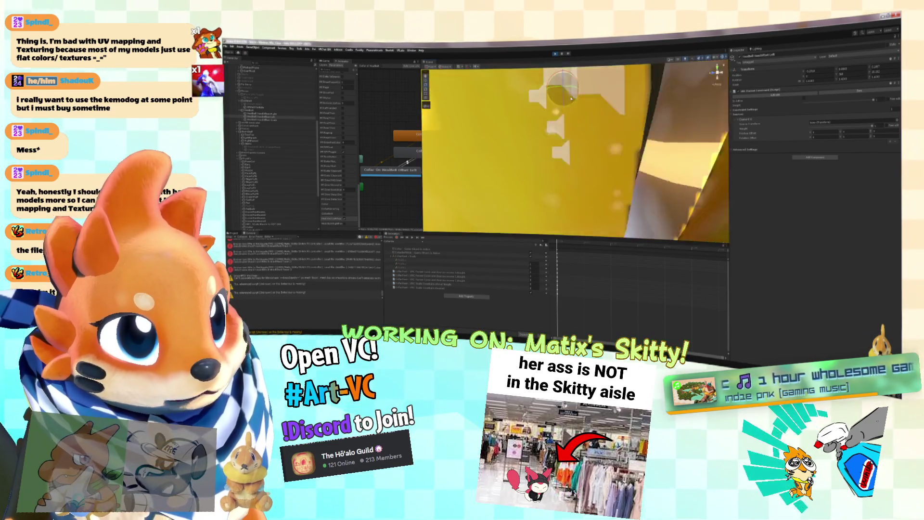
pyautogui.moveTo(580, 101); pyautogui.dragTo(616, 102)
pyautogui.scroll(5, 572, 96)
pyautogui.scroll(-5, 572, 96)
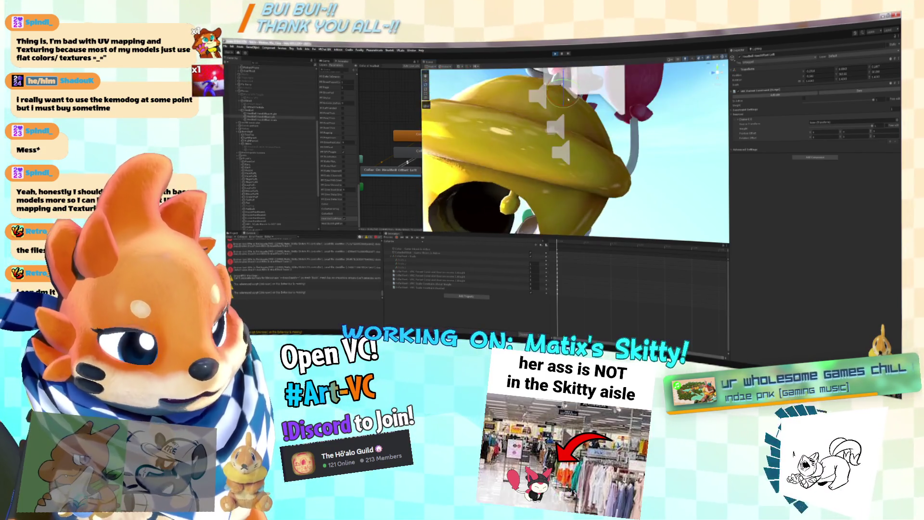
pyautogui.scroll(5, 572, 96)
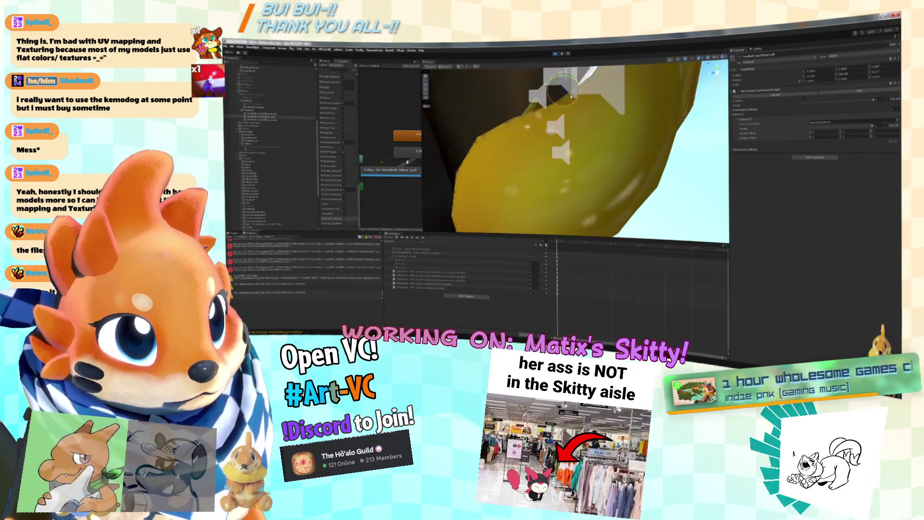
pyautogui.scroll(5, 571, 97)
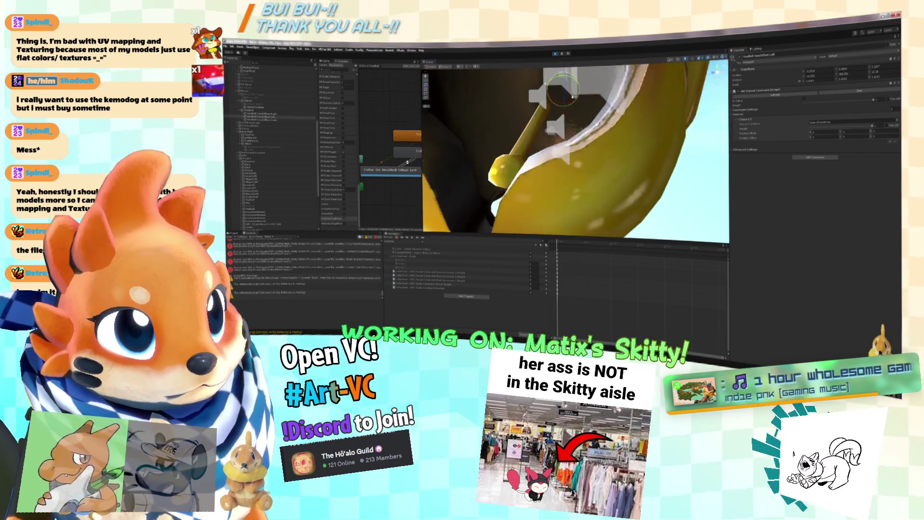
pyautogui.scroll(-5, 573, 98)
pyautogui.scroll(2, 572, 98)
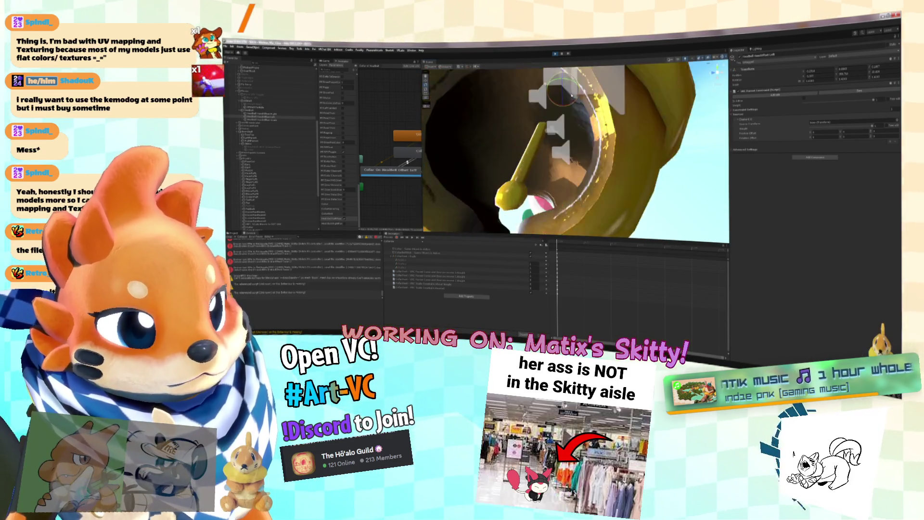
pyautogui.scroll(-5, 271, 178)
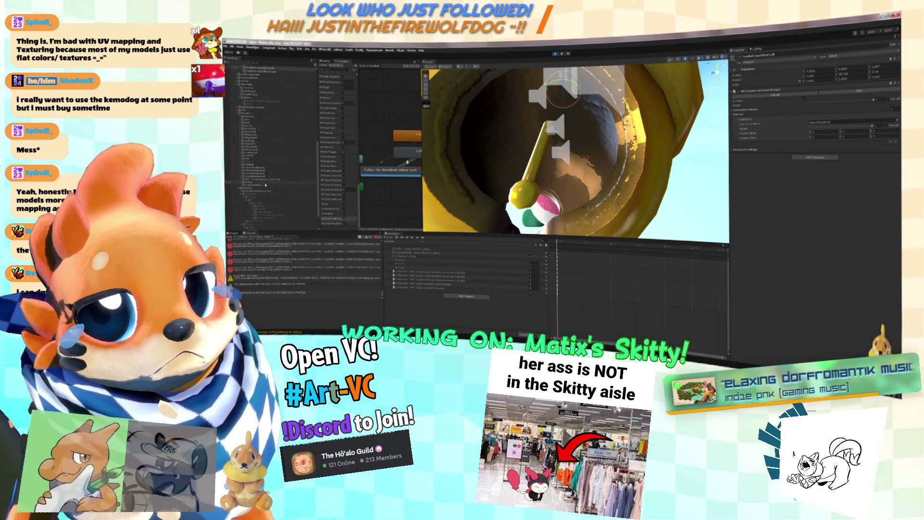
pyautogui.click(265, 184)
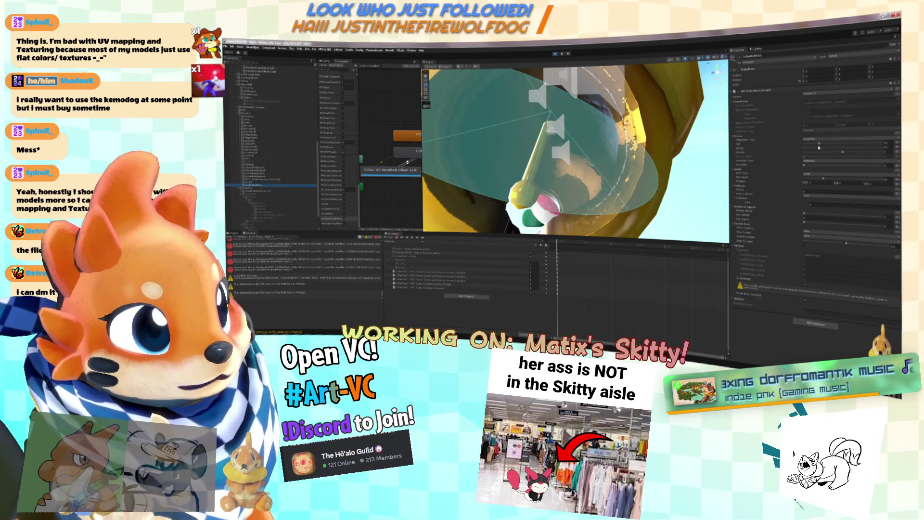
# Tweak the bell material's shading sliders while orbiting close to check the clapper and bulb.
pyautogui.moveTo(816, 144); pyautogui.dragTo(811, 155)
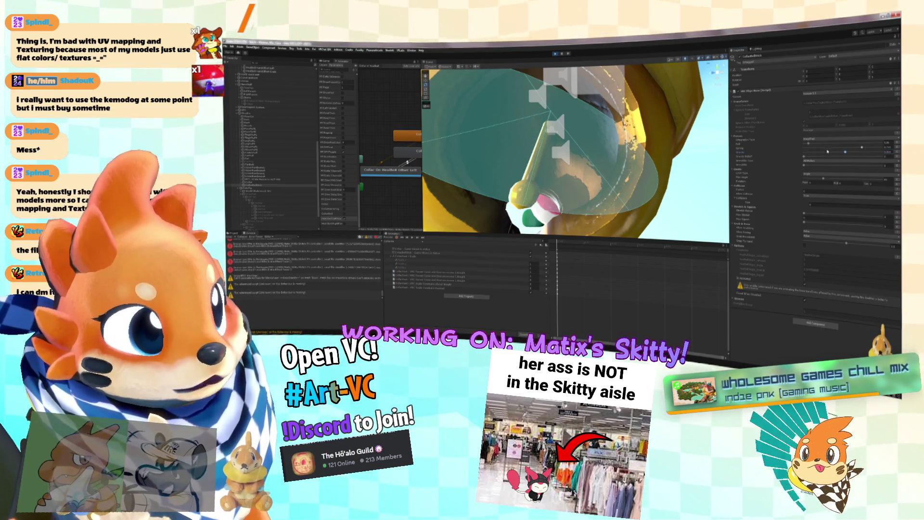
pyautogui.moveTo(807, 153); pyautogui.dragTo(858, 156)
pyautogui.scroll(5, 630, 127)
pyautogui.moveTo(630, 127); pyautogui.dragTo(574, 130)
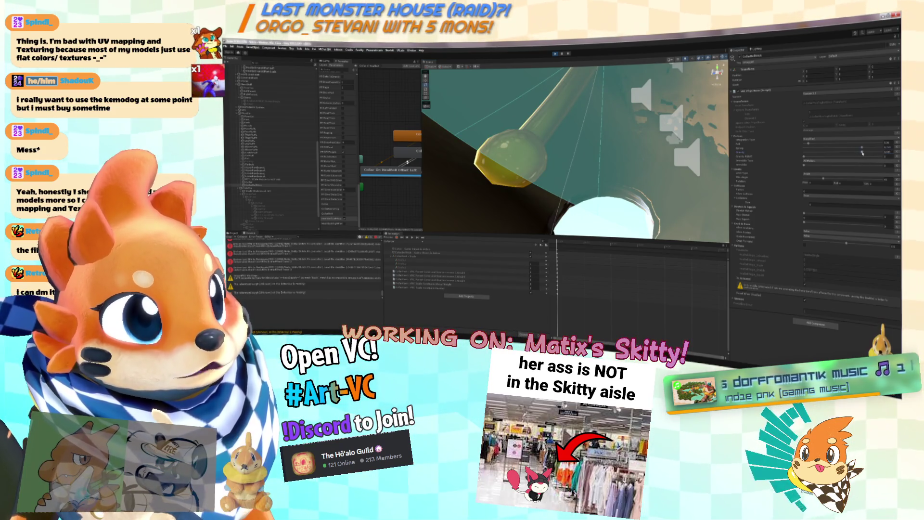
pyautogui.scroll(5, 645, 140)
pyautogui.scroll(-5, 645, 140)
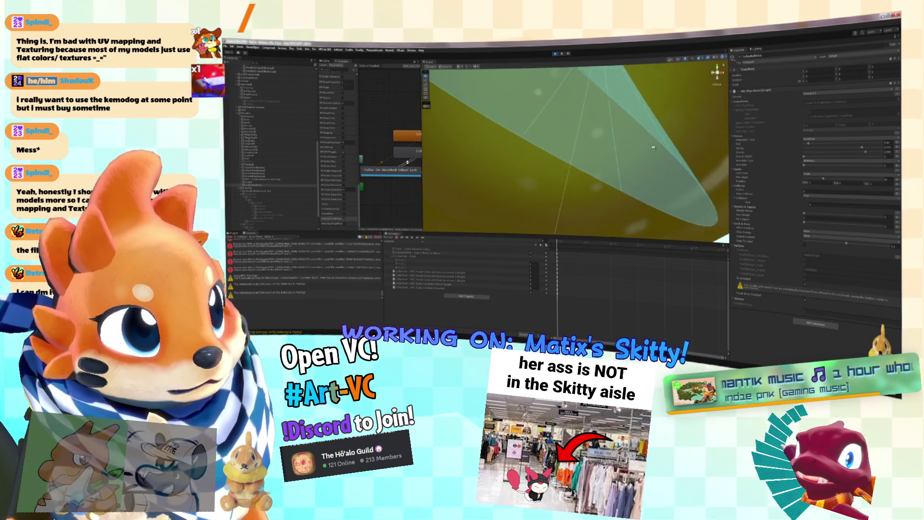
pyautogui.moveTo(665, 164)
pyautogui.mouseDown()
pyautogui.moveTo(642, 117)
pyautogui.moveTo(863, 159)
pyautogui.mouseUp()
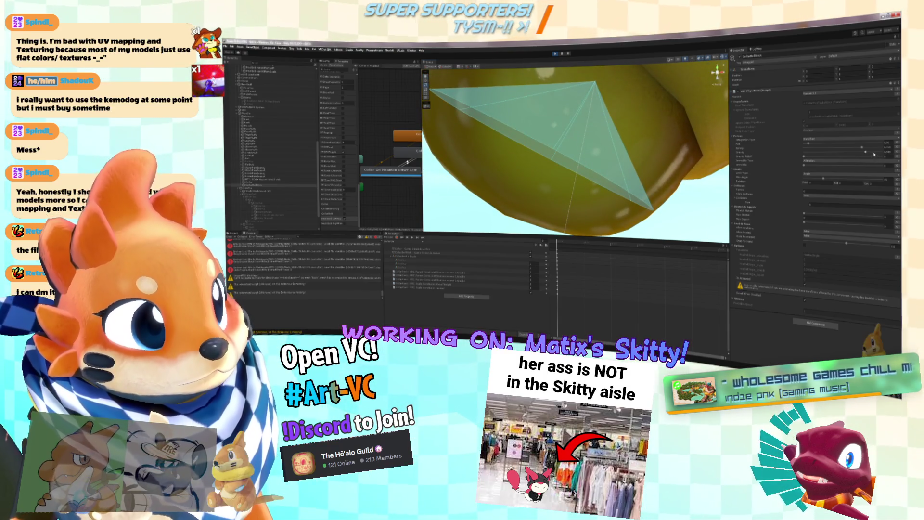
pyautogui.click(873, 153)
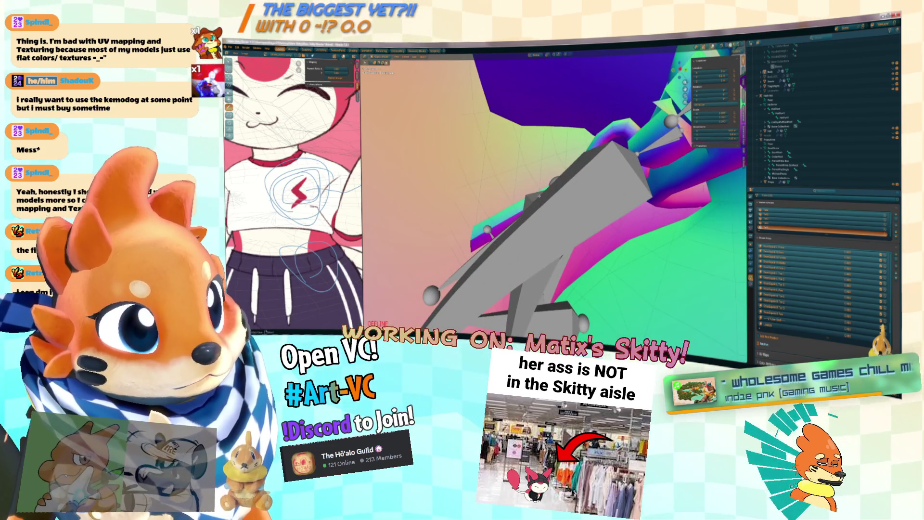
# Enter Edit Mode on the bell mesh and select its linked central clapper piece from a front view.
pyautogui.press('Tab')
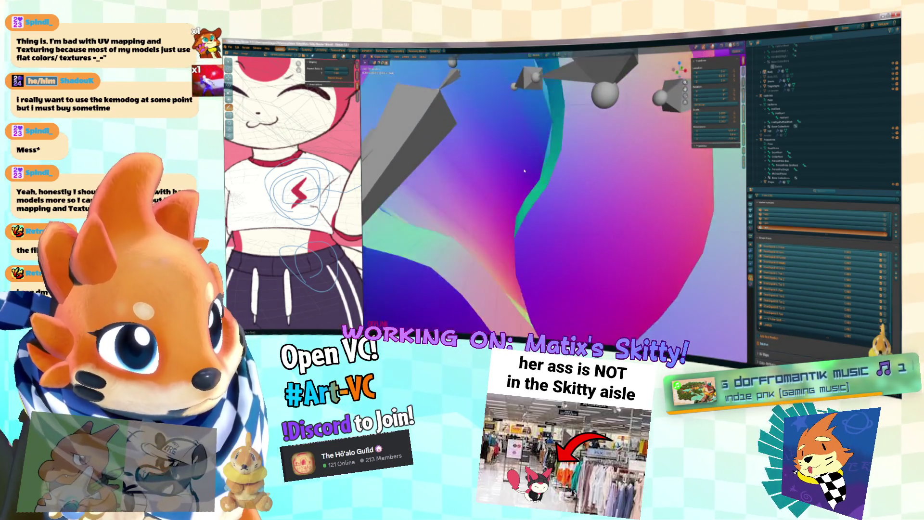
pyautogui.press('Tab')
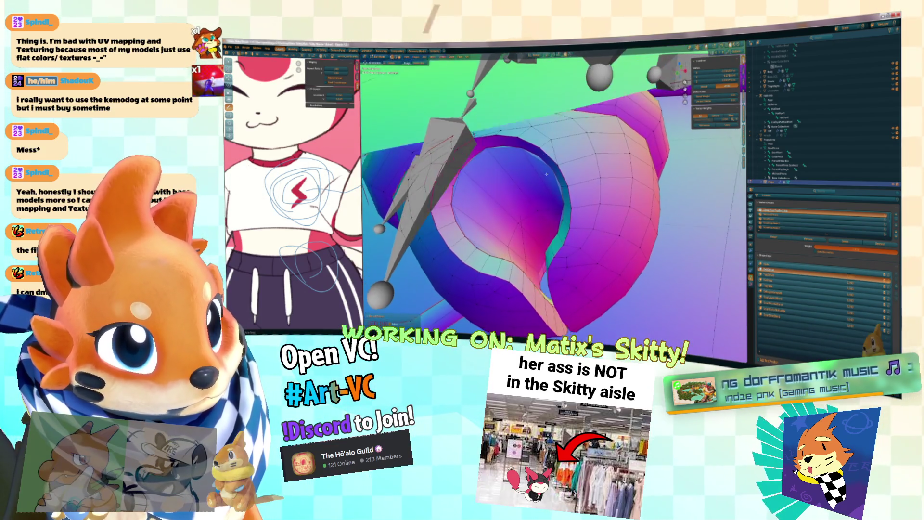
pyautogui.press('Tab')
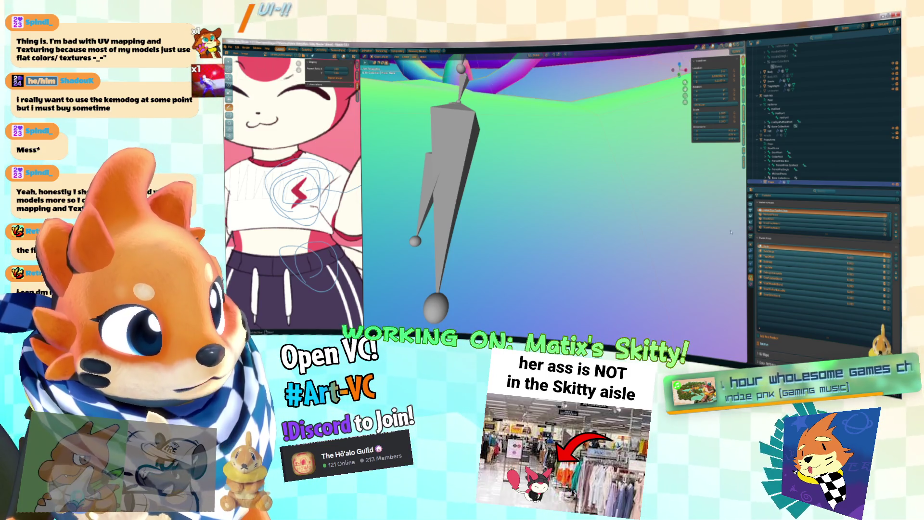
pyautogui.press('Tab')
pyautogui.moveTo(625, 180); pyautogui.dragTo(628, 120)
pyautogui.press('l')
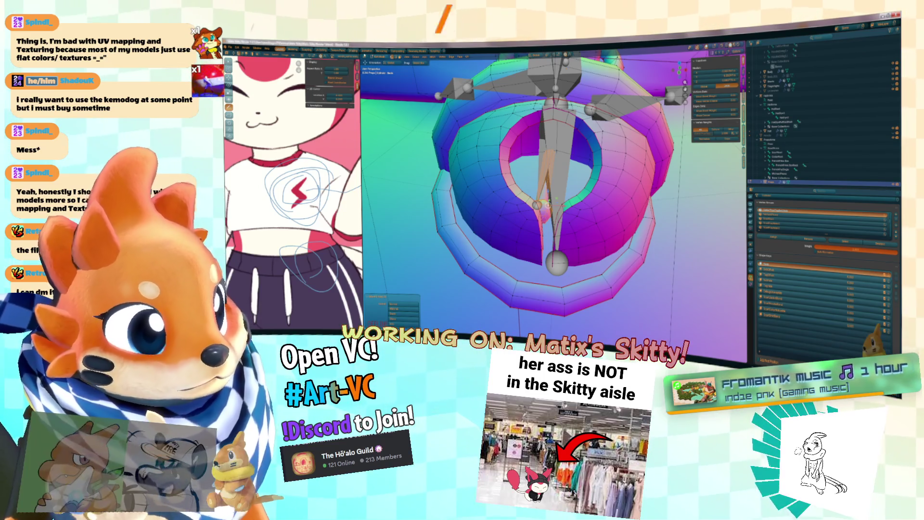
# Switch the bell mesh to Weight Paint mode and view several vertex groups' weights, including the ring's.
pyautogui.click(378, 62)
pyautogui.click(380, 82)
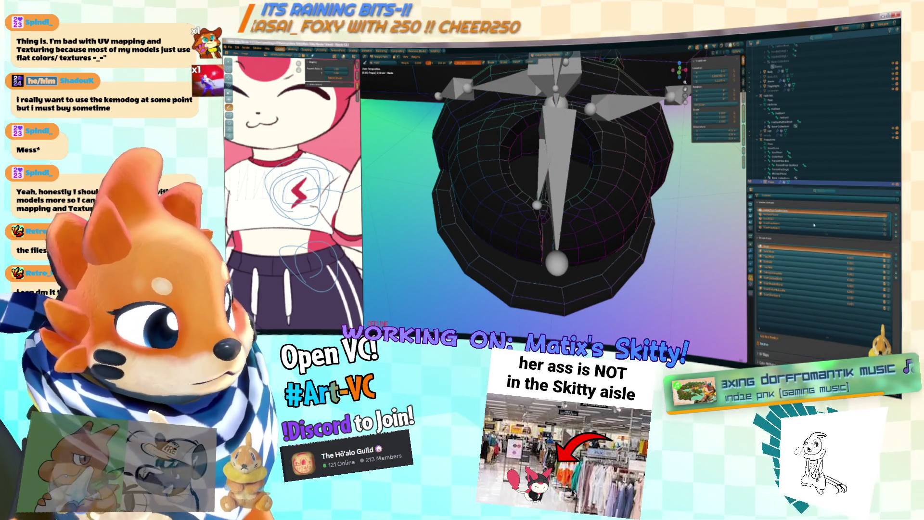
pyautogui.click(814, 225)
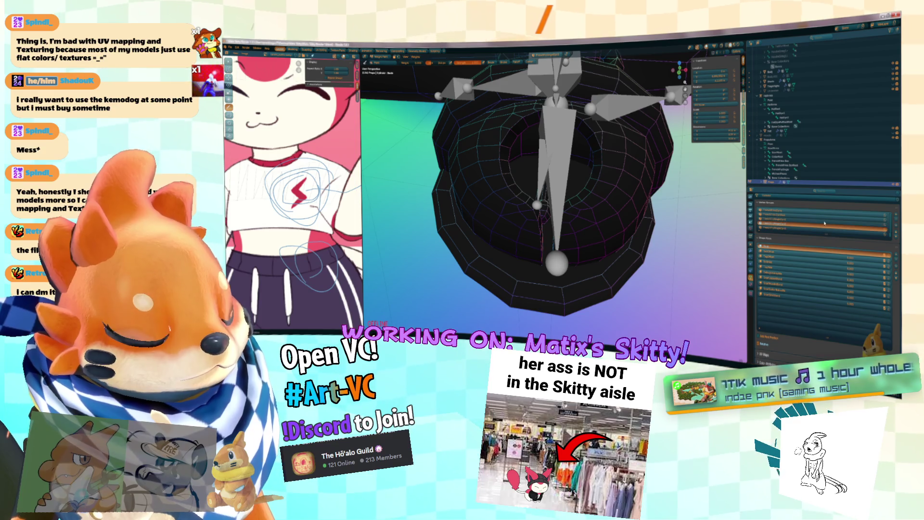
pyautogui.click(825, 221)
pyautogui.click(824, 227)
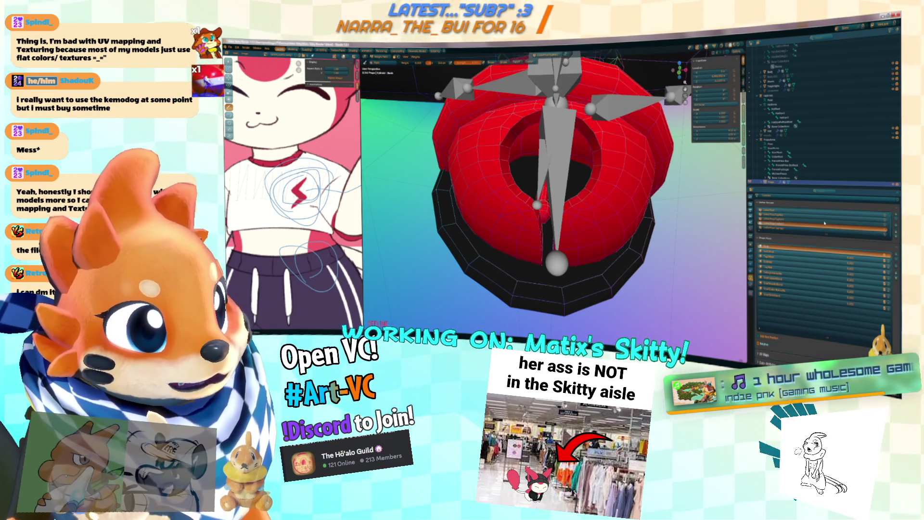
pyautogui.scroll(3, 656, 204)
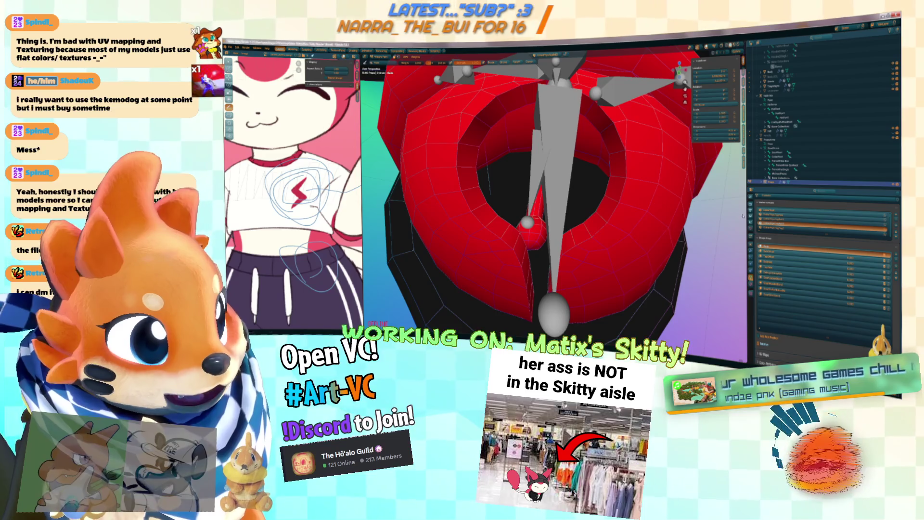
# Toggle Edit Mode, make another vertex group active, and check its weights.
pyautogui.press('Tab')
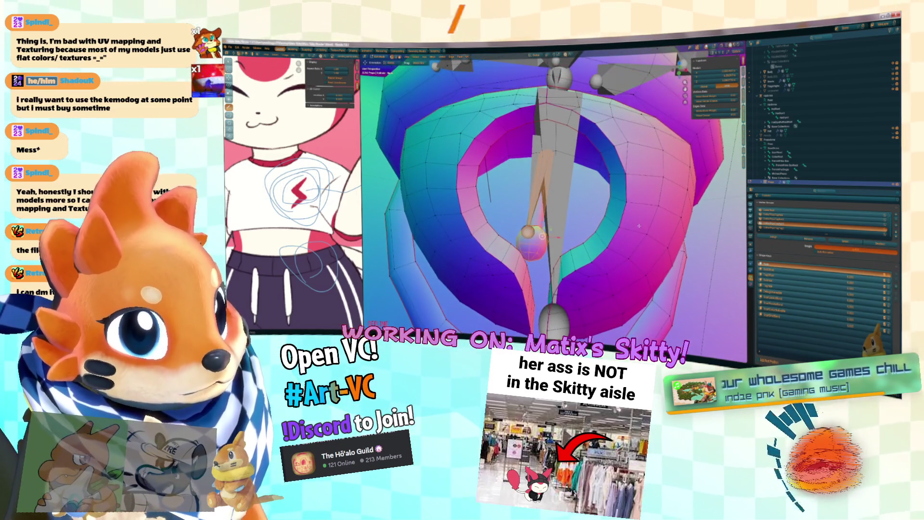
pyautogui.press('Tab')
pyautogui.scroll(2, 644, 224)
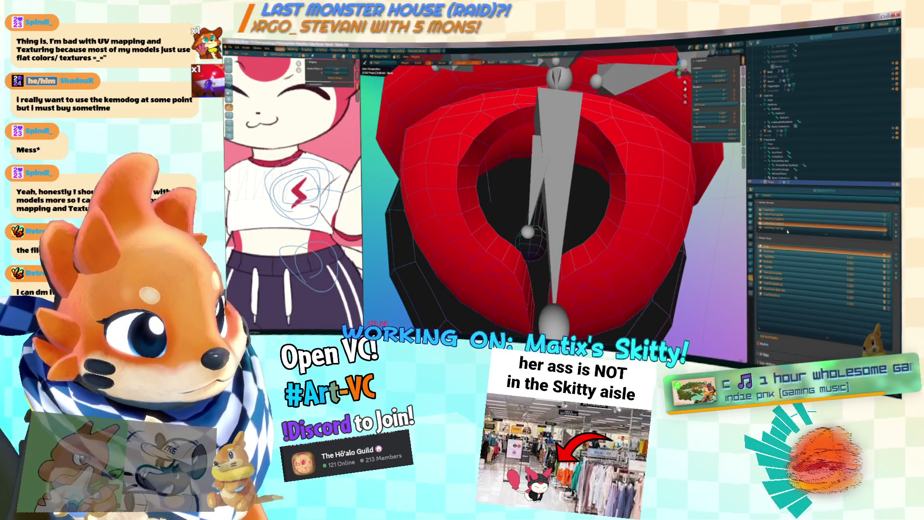
pyautogui.press('Tab')
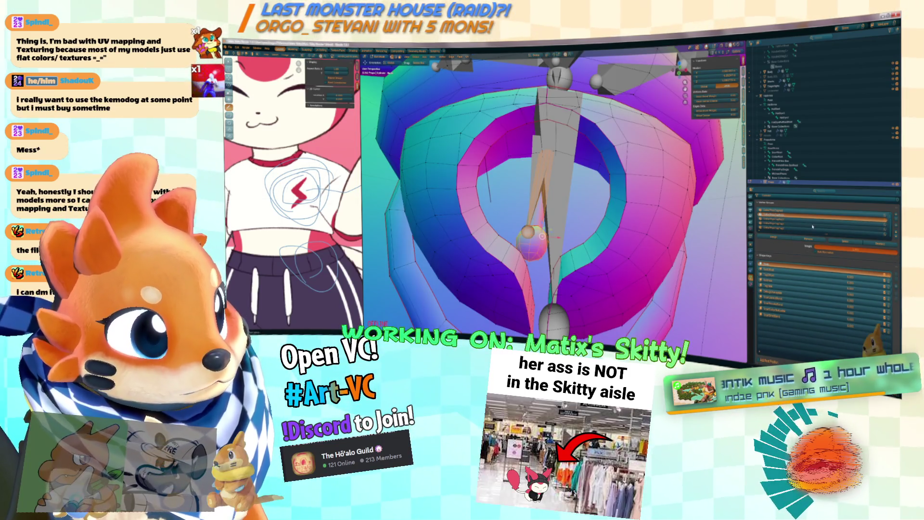
pyautogui.scroll(-3, 799, 223)
pyautogui.click(800, 223)
pyautogui.press('Tab')
pyautogui.press('Tab')
pyautogui.press('Tab')
pyautogui.press('Tab')
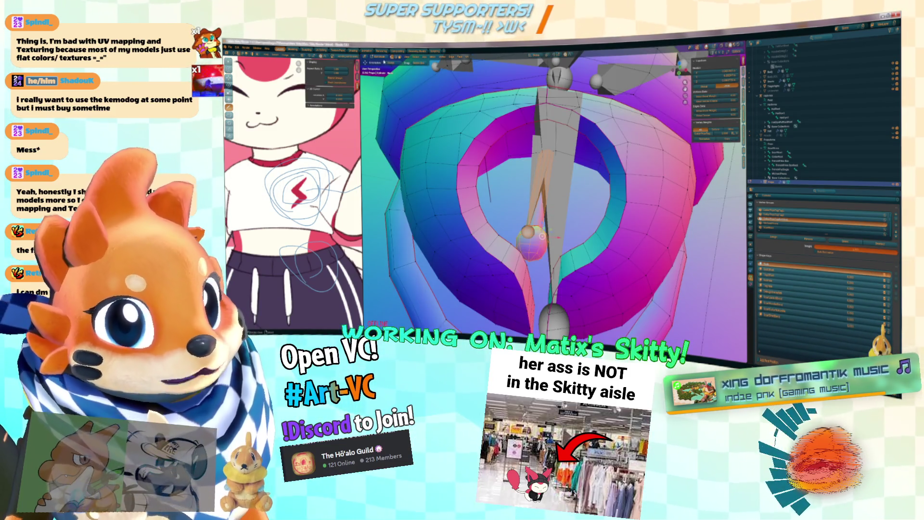
pyautogui.press('Tab')
# Select the armature and move the clapper bone into place, checking it from several angles.
pyautogui.click(780, 139)
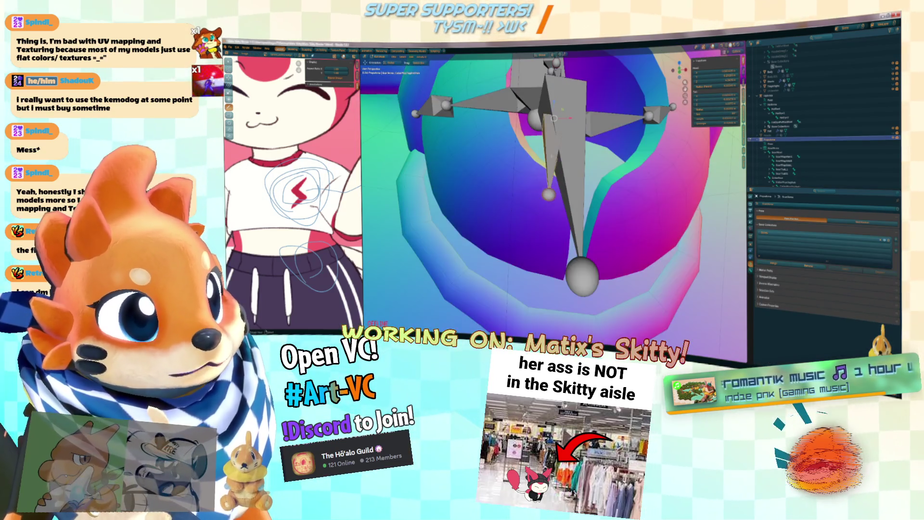
pyautogui.press('KP_8')
pyautogui.press('KP_8')
pyautogui.press('KP_8')
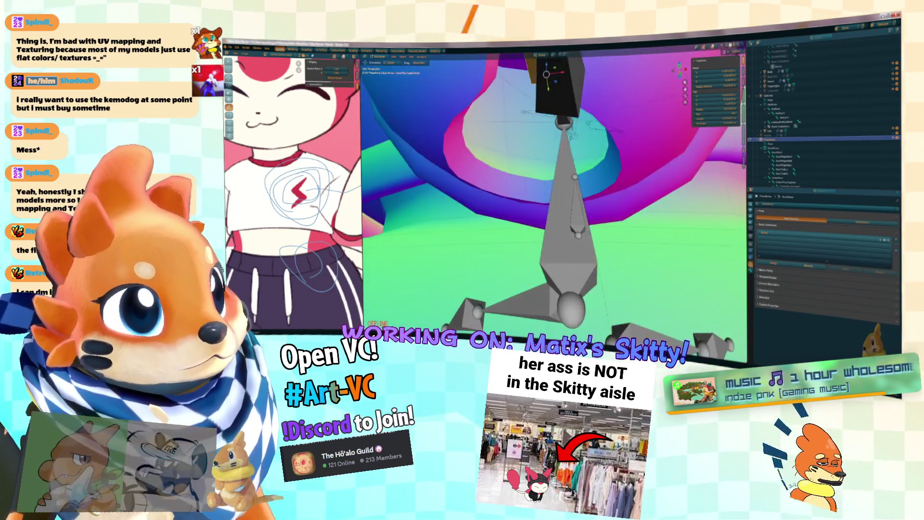
pyautogui.press('KP_8')
pyautogui.press('KP_8')
pyautogui.press('KP_8')
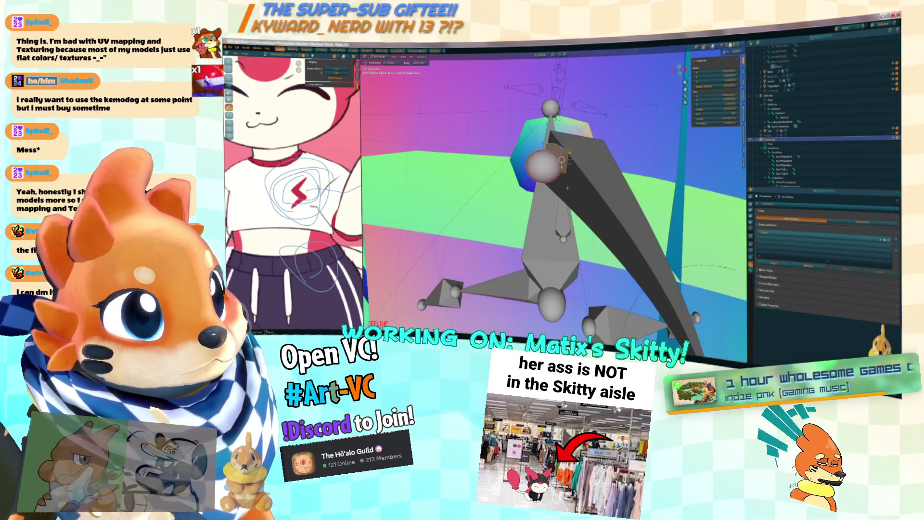
pyautogui.press('KP_8')
pyautogui.press('KP_8')
pyautogui.press('KP_8')
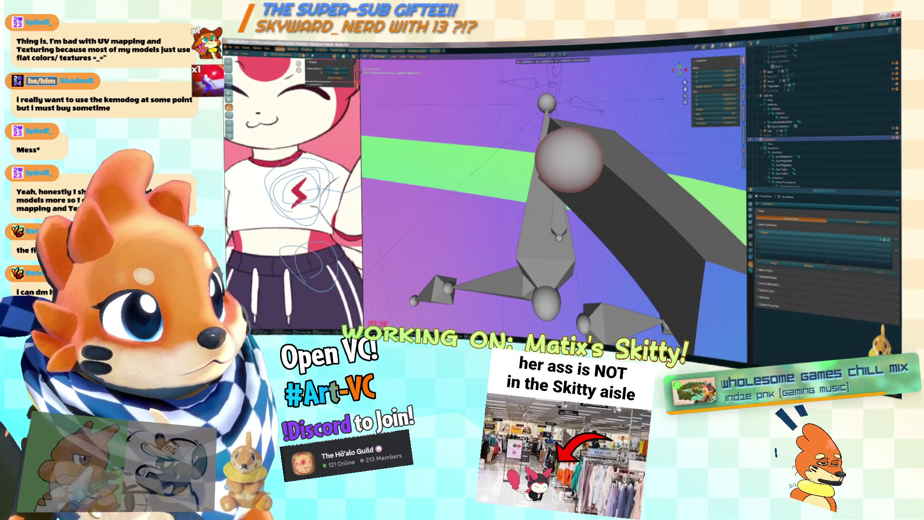
pyautogui.press('KP_8')
pyautogui.press('KP_8')
pyautogui.press('KP_8')
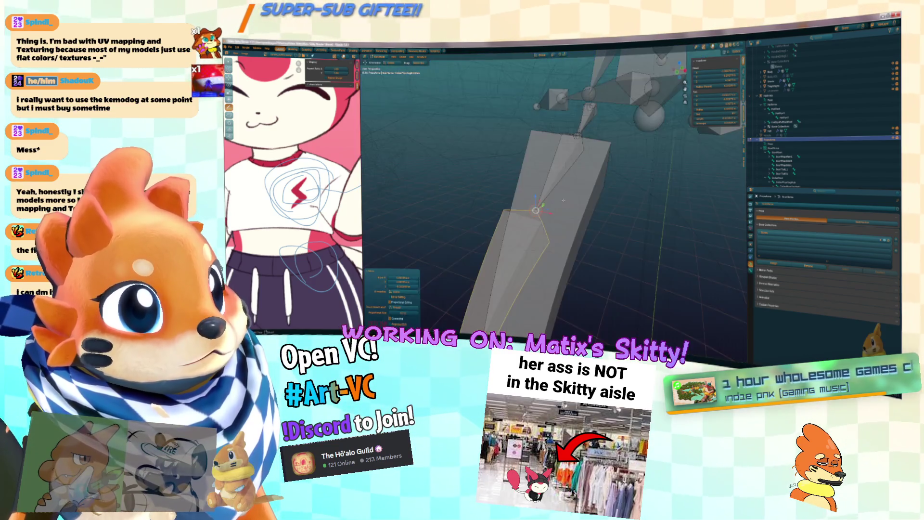
pyautogui.press('KP_8')
pyautogui.press('KP_8')
pyautogui.press('KP_8')
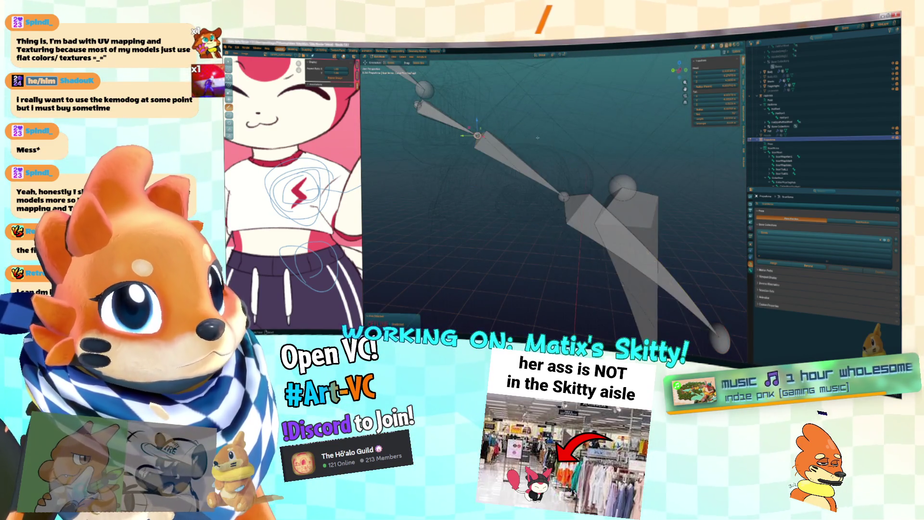
pyautogui.press('KP_8')
pyautogui.press('KP_8')
pyautogui.press('KP_8')
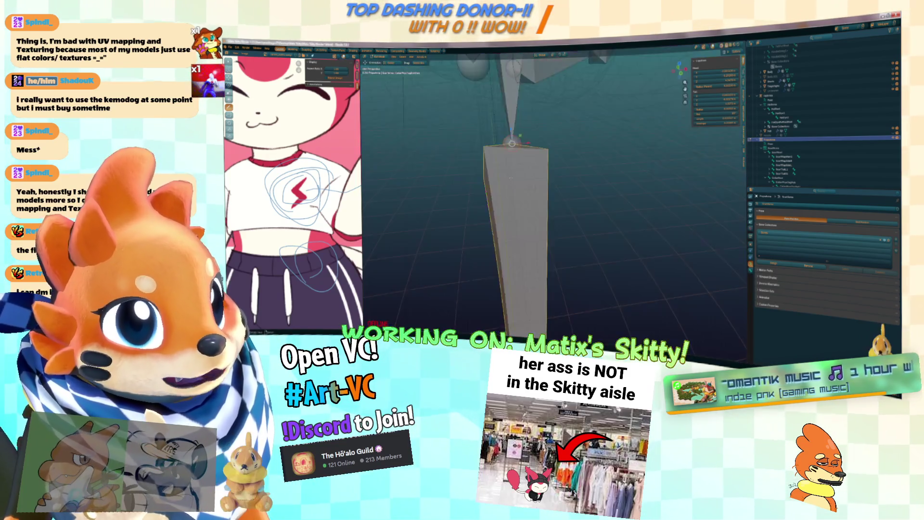
pyautogui.press('KP_8')
pyautogui.press('KP_8')
pyautogui.press('KP_8')
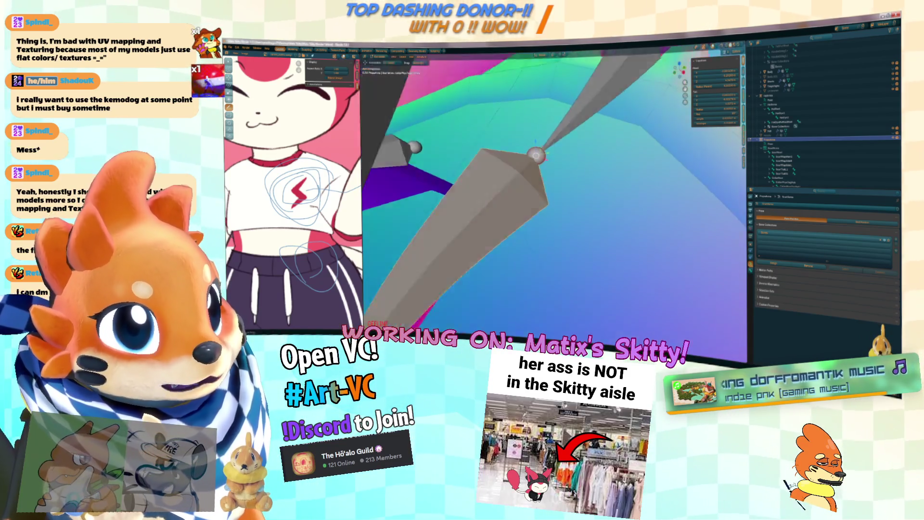
# Select the lower part of the grey clapper mesh and move its faces with proportional falloff.
pyautogui.click(540, 173)
pyautogui.press('Tab')
pyautogui.scroll(-3, 550, 194)
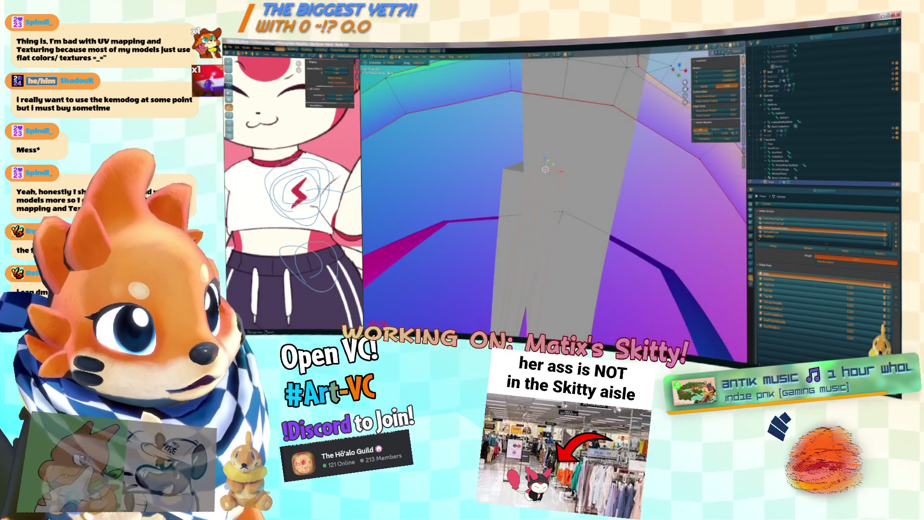
pyautogui.scroll(-2, 554, 173)
pyautogui.press('l')
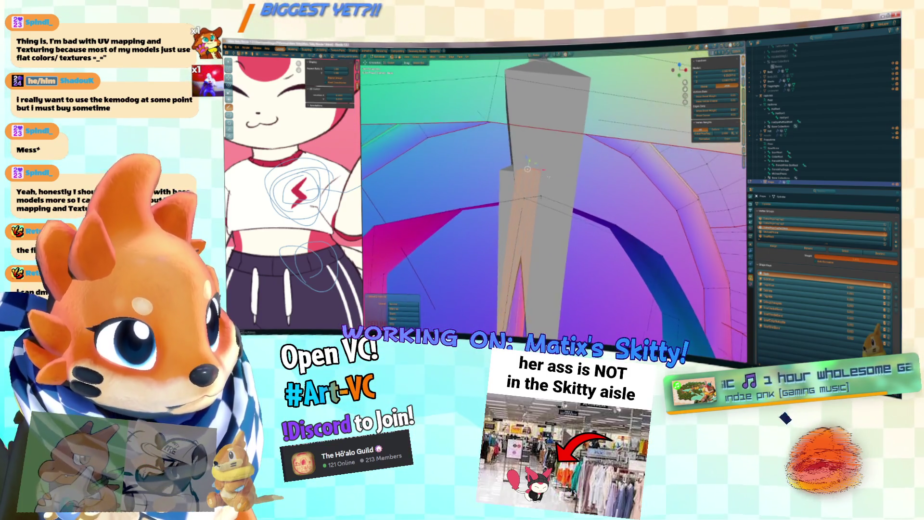
pyautogui.press('g')
pyautogui.press('g')
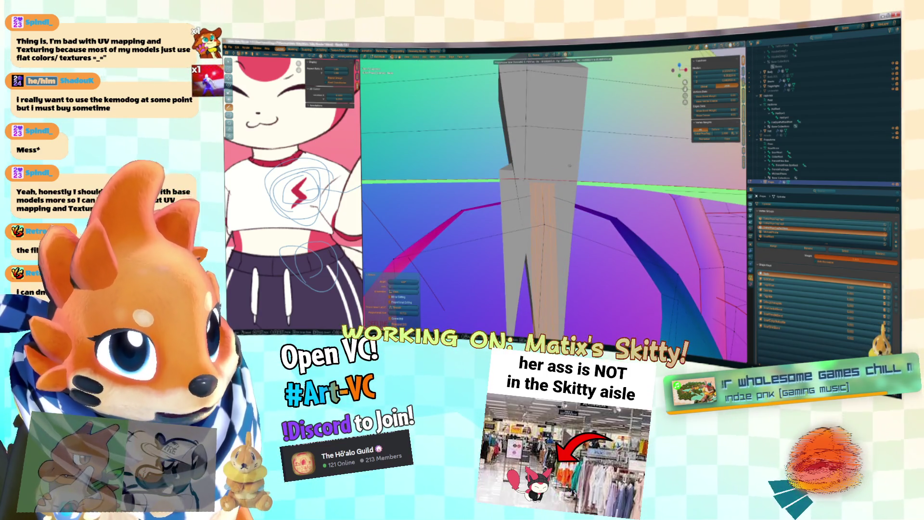
pyautogui.click(570, 166)
pyautogui.scroll(-5, 569, 166)
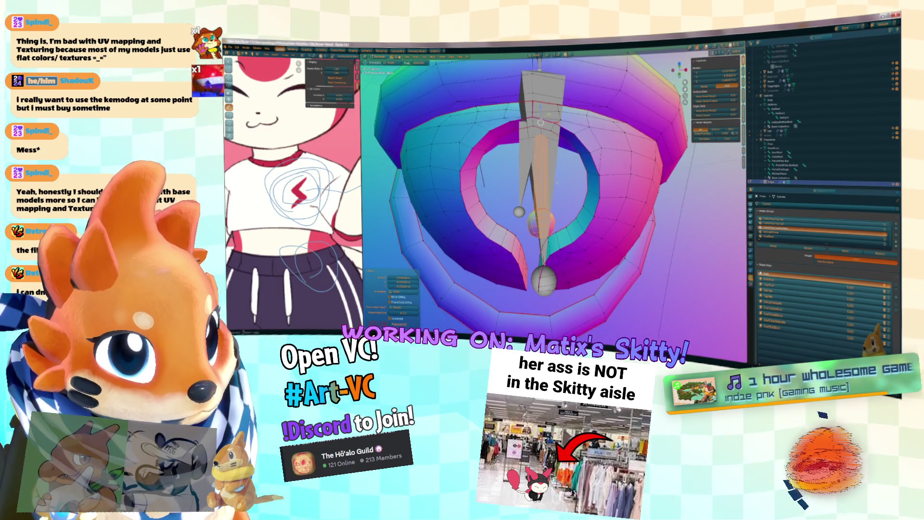
# Isolate the clapper in local view and check it from front and top with X-ray on.
pyautogui.press('KP_1')
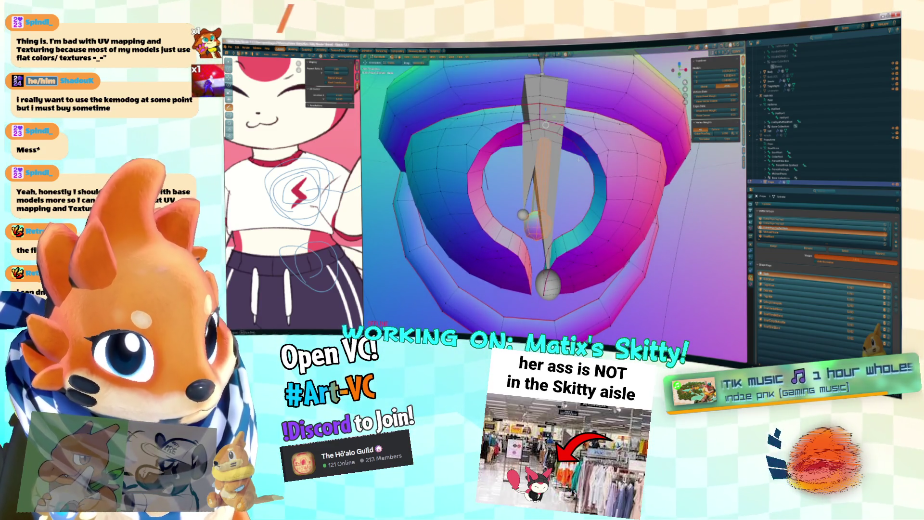
pyautogui.press('KP_Divide')
pyautogui.press('KP_Divide')
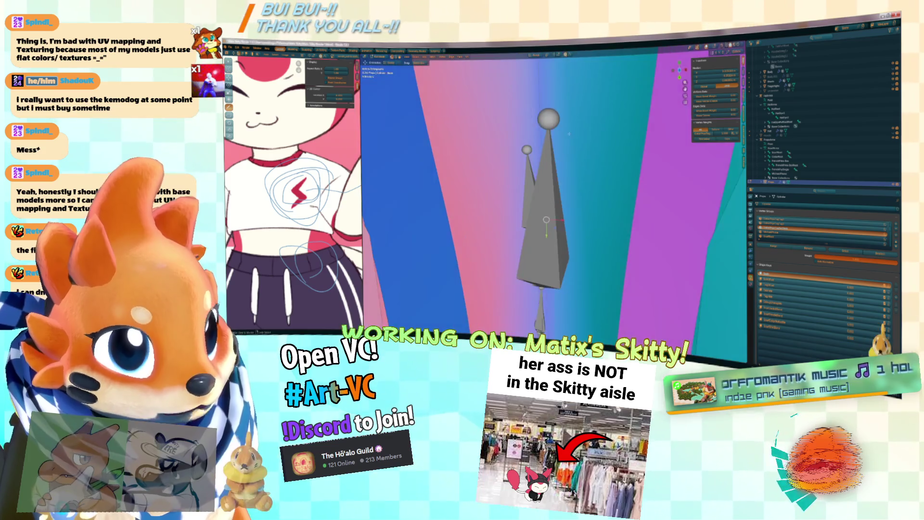
pyautogui.press('KP_7')
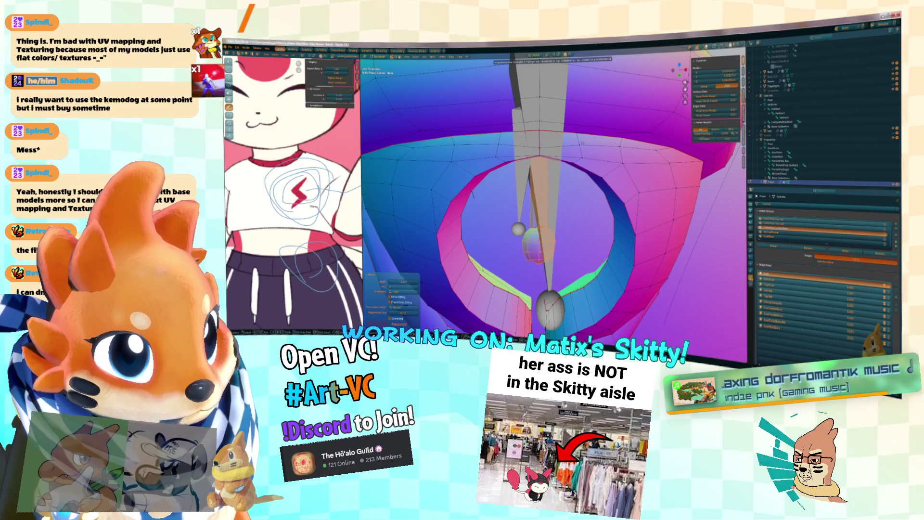
pyautogui.press('KP_1')
pyautogui.hotkey('alt', 'z')
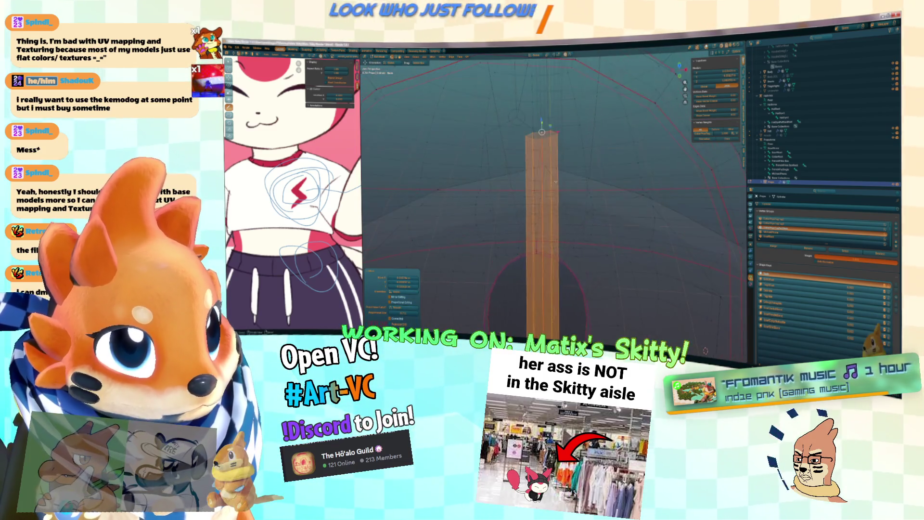
# Rotate the tail piece diagonally, then undo it back to upright.
pyautogui.press('r')
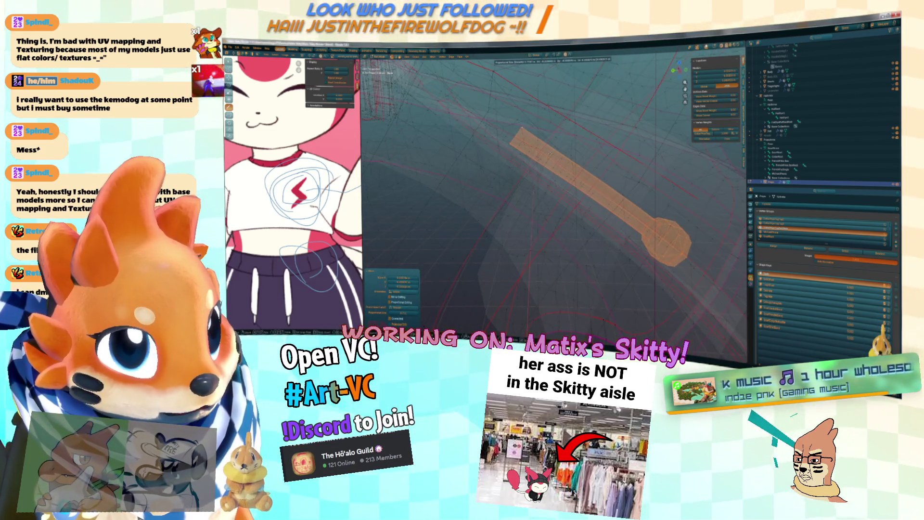
pyautogui.scroll(-5, 550, 154)
pyautogui.scroll(5, 543, 148)
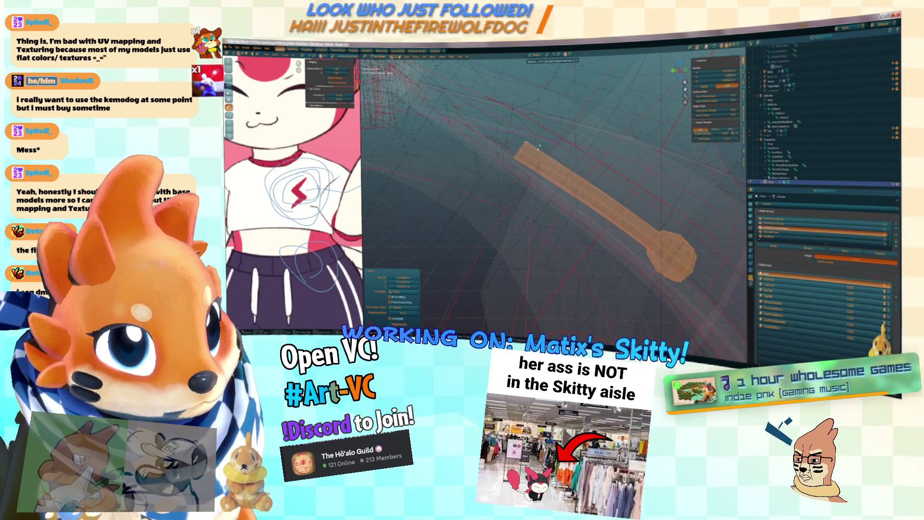
pyautogui.click(539, 146)
pyautogui.scroll(-3, 515, 142)
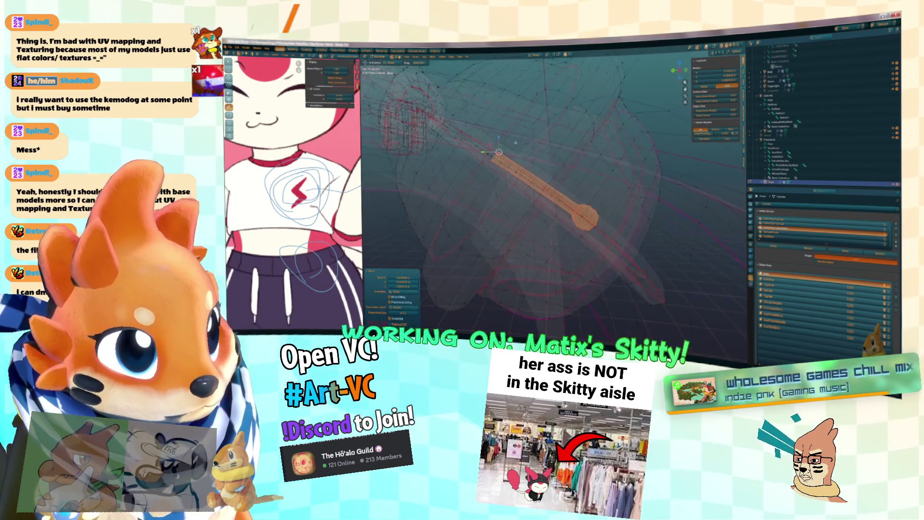
pyautogui.hotkey('ctrl', 'z')
pyautogui.scroll(3, 530, 154)
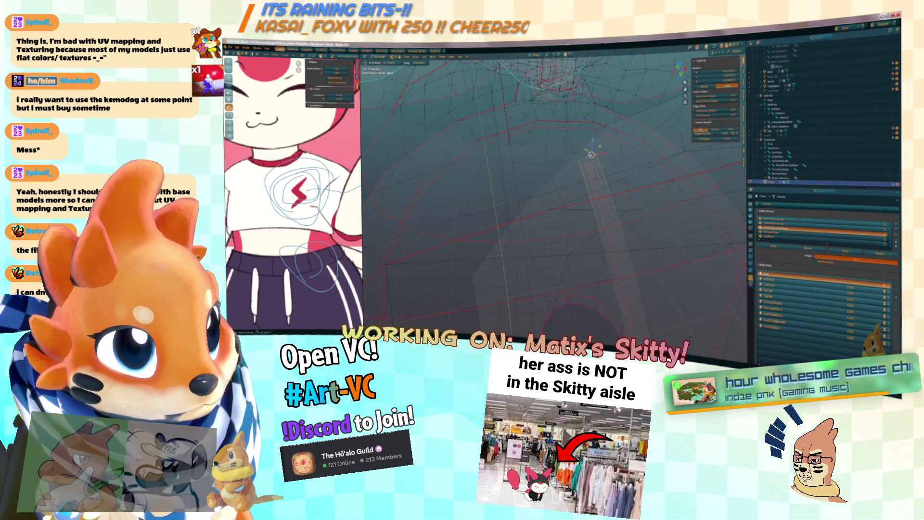
# Place the 3D cursor on the selected tail and put the armature into bone Edit Mode.
pyautogui.hotkey('shift', 's')
pyautogui.click(531, 183)
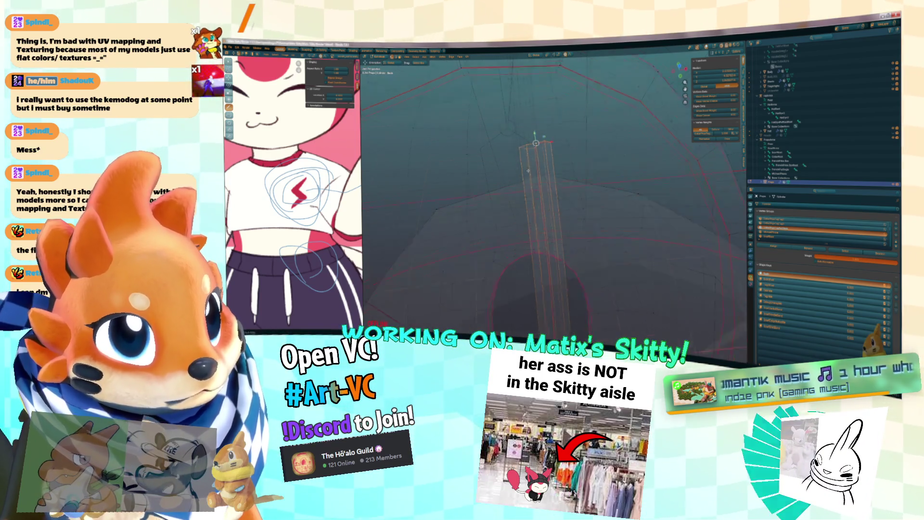
pyautogui.click(509, 142)
pyautogui.press('Tab')
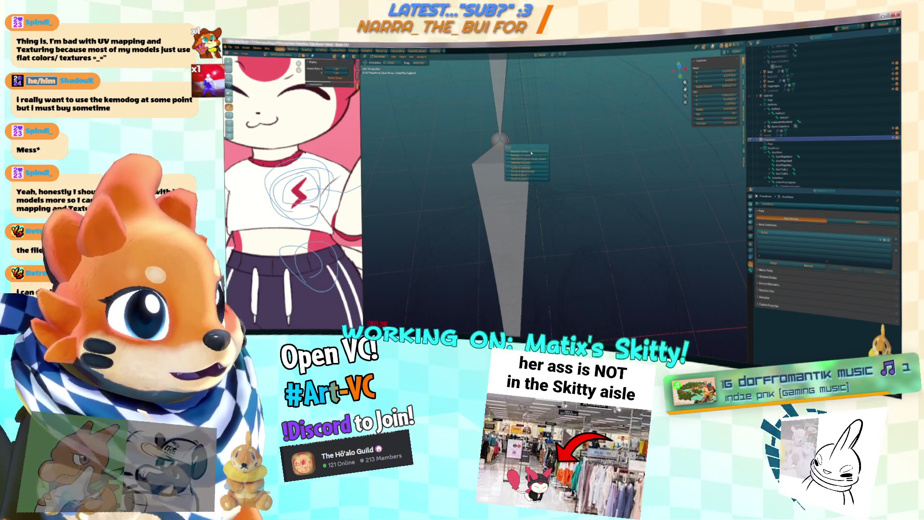
# Snap the bone to the 3D cursor, move the cursor to the central wire object, and snap the selection there.
pyautogui.click(534, 157)
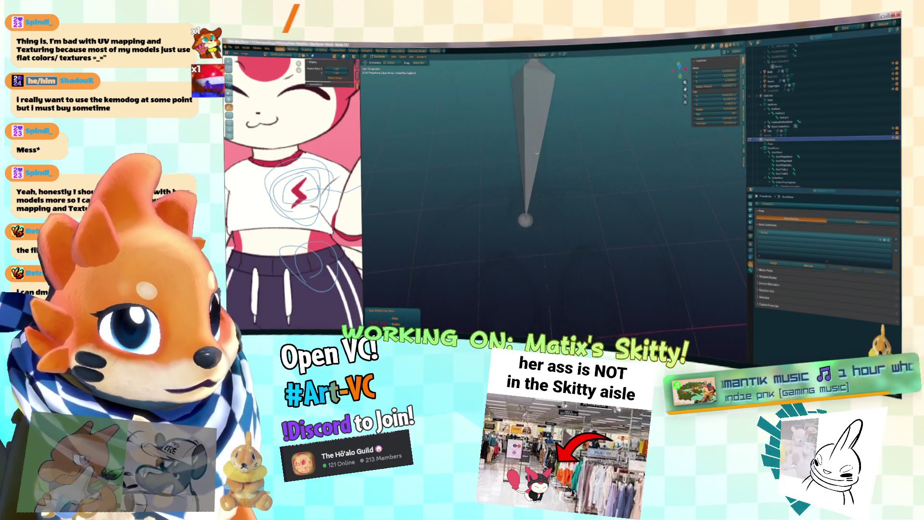
pyautogui.press('Tab')
pyautogui.press('Tab')
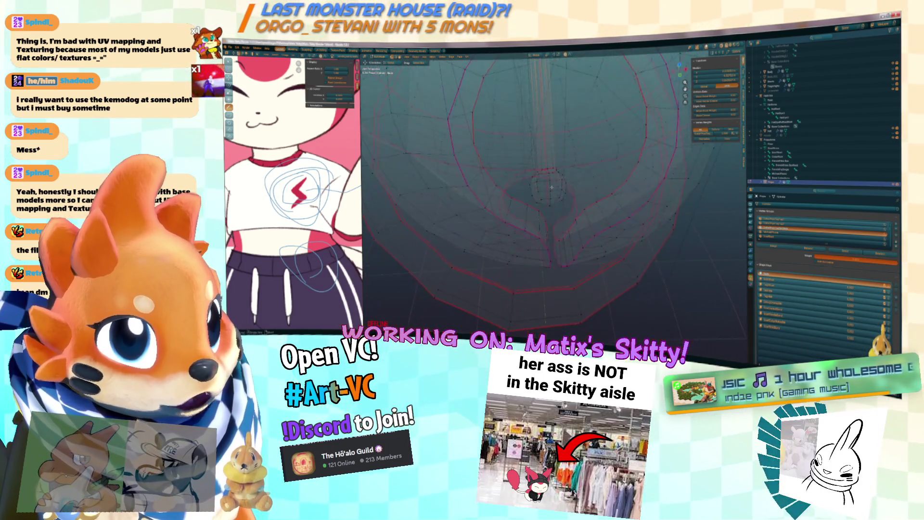
pyautogui.click(556, 188)
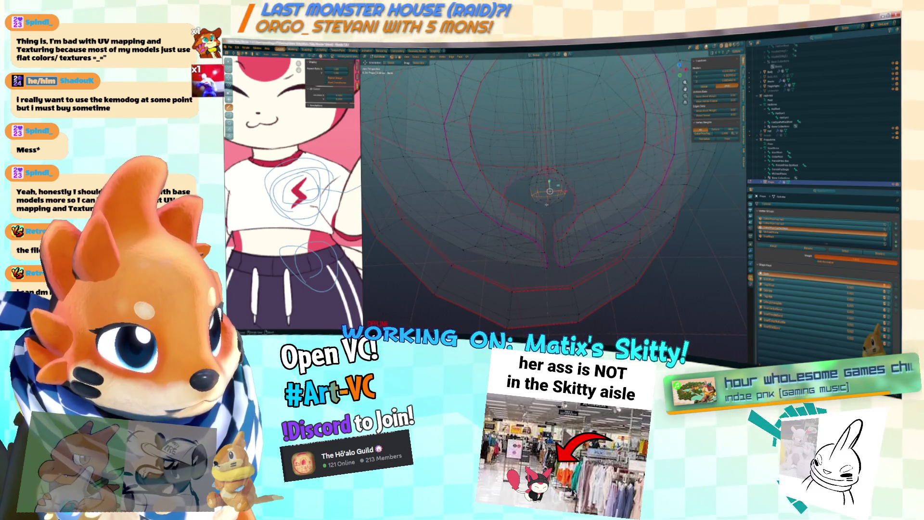
pyautogui.hotkey('shift', 's')
pyautogui.click(543, 221)
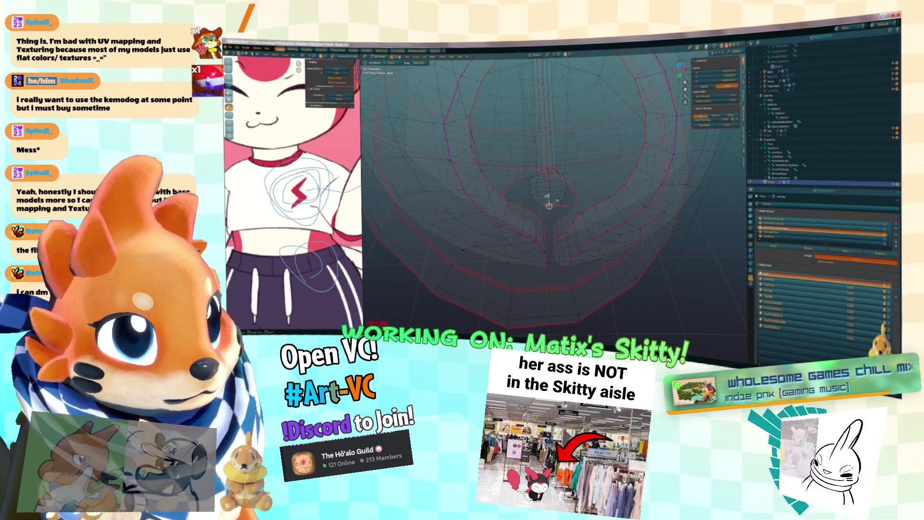
pyautogui.press('Tab')
pyautogui.hotkey('shift', 's')
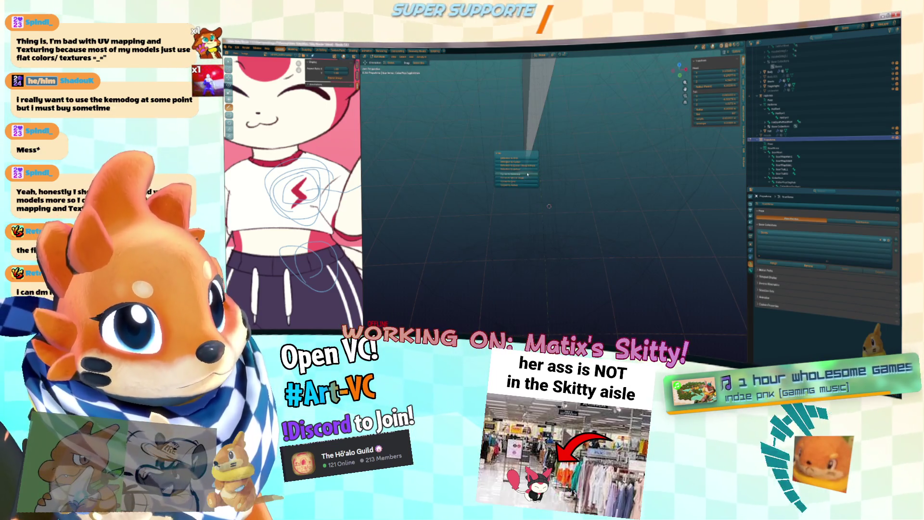
pyautogui.click(523, 162)
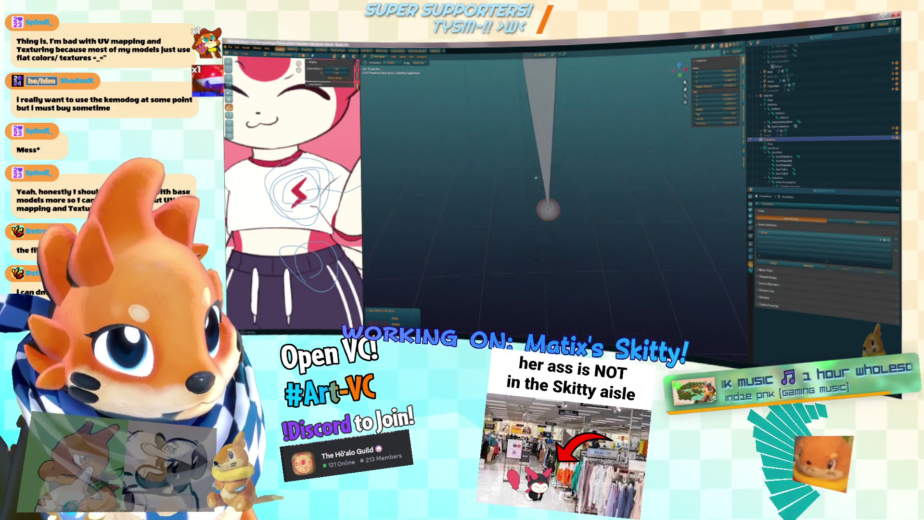
pyautogui.press('Tab')
# Enter Pose Mode, select the bell bone, and show its Bone transform settings.
pyautogui.click(551, 168)
pyautogui.hotkey('ctrl', 'Tab')
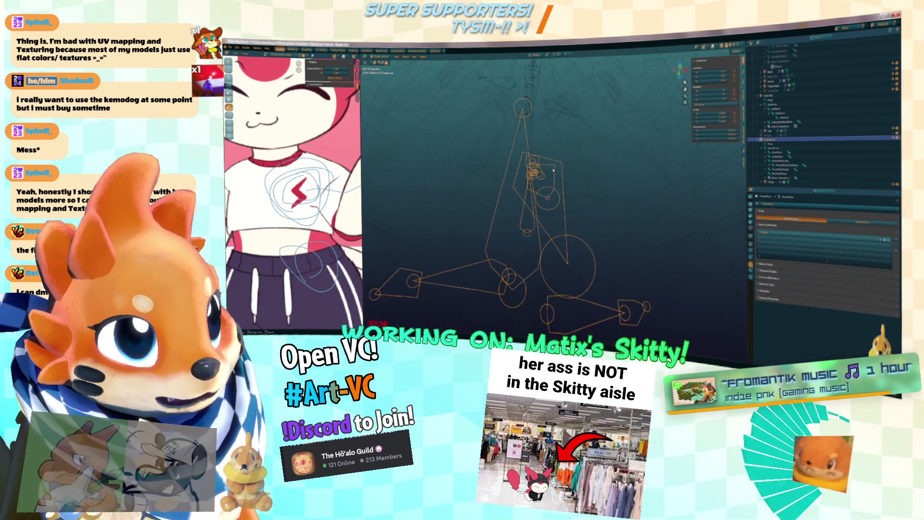
pyautogui.press('KP_Decimal')
pyautogui.click(522, 160)
pyautogui.moveTo(529, 164); pyautogui.dragTo(733, 267)
pyautogui.click(751, 271)
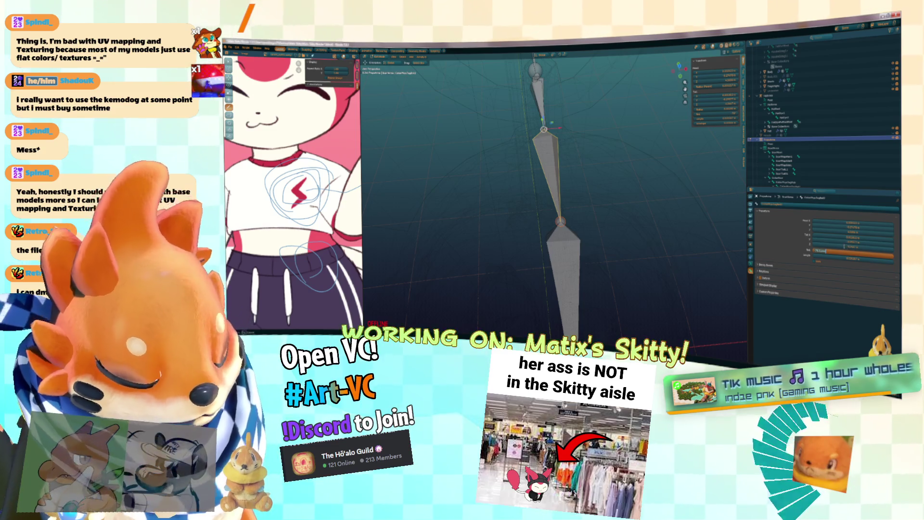
# Adjust the bell bone's Roll value and orbit around the rig to check its alignment.
pyautogui.moveTo(852, 252); pyautogui.dragTo(858, 251)
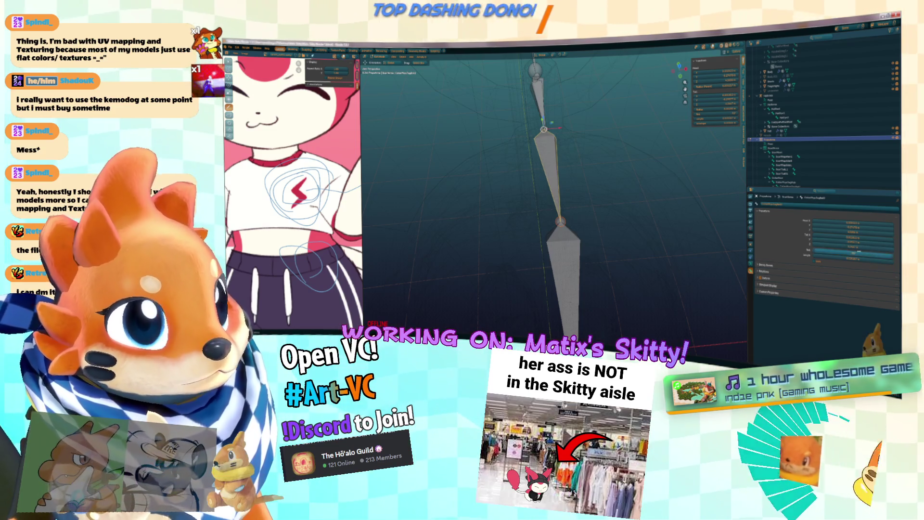
pyautogui.moveTo(628, 204); pyautogui.dragTo(722, 245)
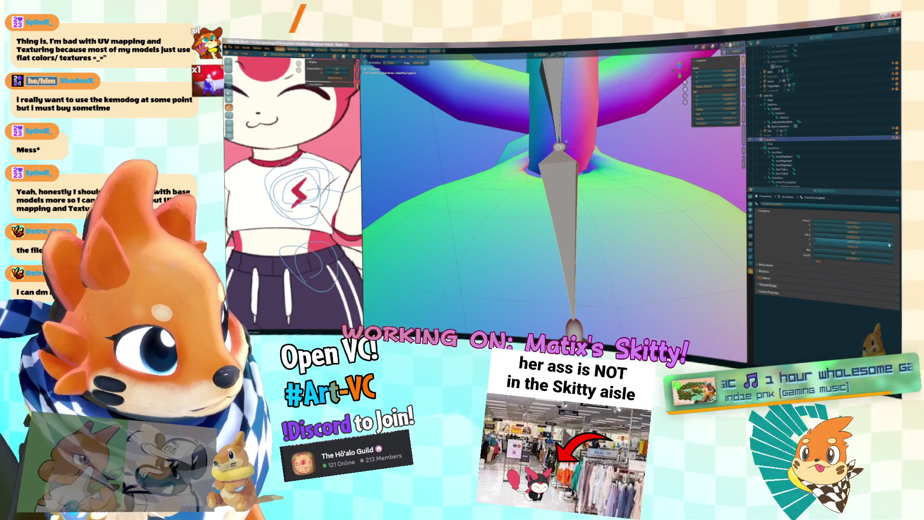
pyautogui.moveTo(889, 250); pyautogui.dragTo(905, 250)
pyautogui.moveTo(722, 246); pyautogui.dragTo(856, 253)
pyautogui.moveTo(554, 193)
pyautogui.mouseDown()
pyautogui.moveTo(592, 202)
pyautogui.moveTo(553, 190)
pyautogui.moveTo(559, 170)
pyautogui.mouseUp()
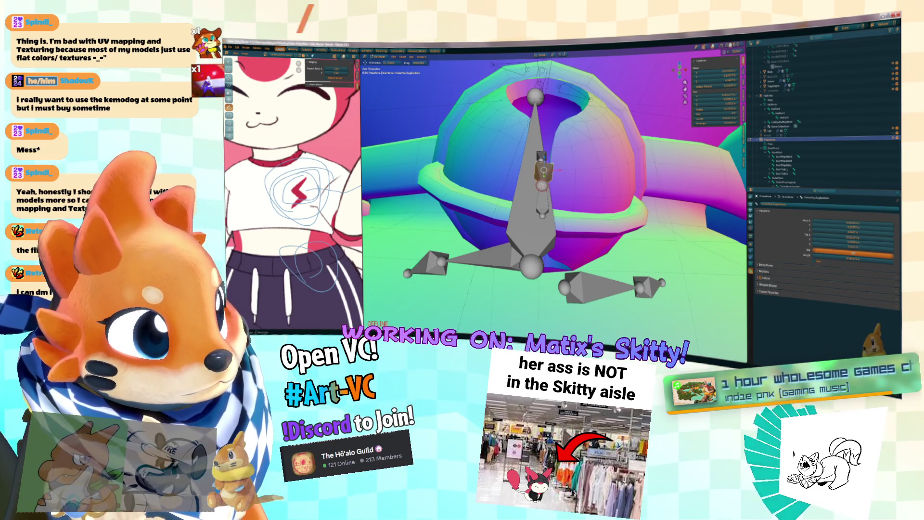
pyautogui.moveTo(554, 217); pyautogui.dragTo(553, 120)
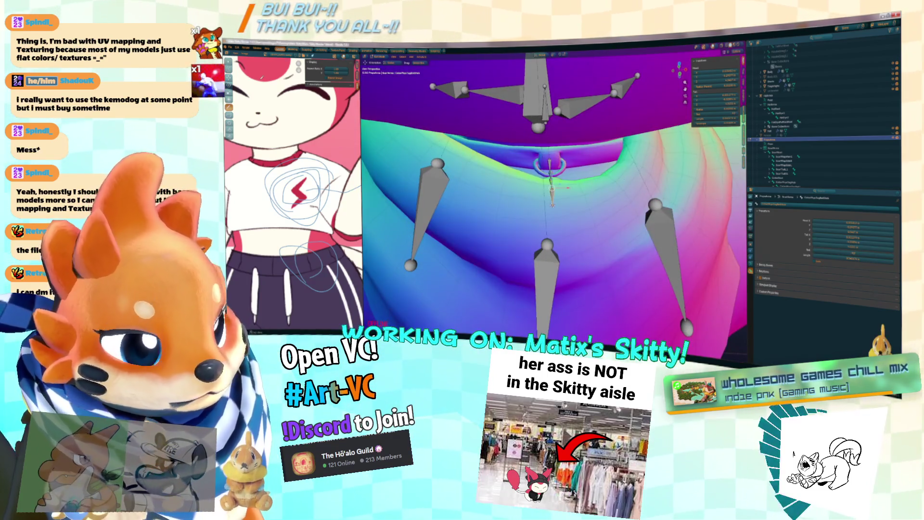
# Open the file browser, then bring up the window switcher.
pyautogui.moveTo(234, 123); pyautogui.dragTo(276, 125)
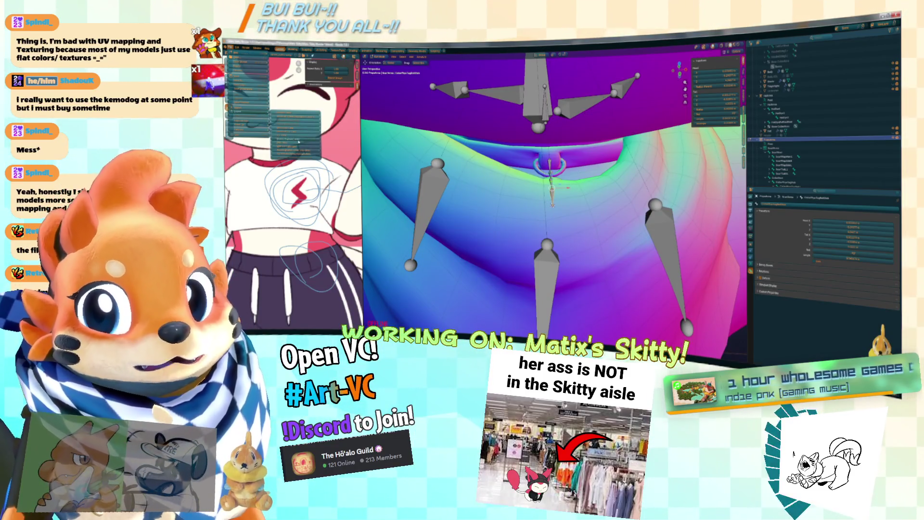
pyautogui.hotkey('ctrl', 'o')
pyautogui.hotkey('alt', 'Tab')
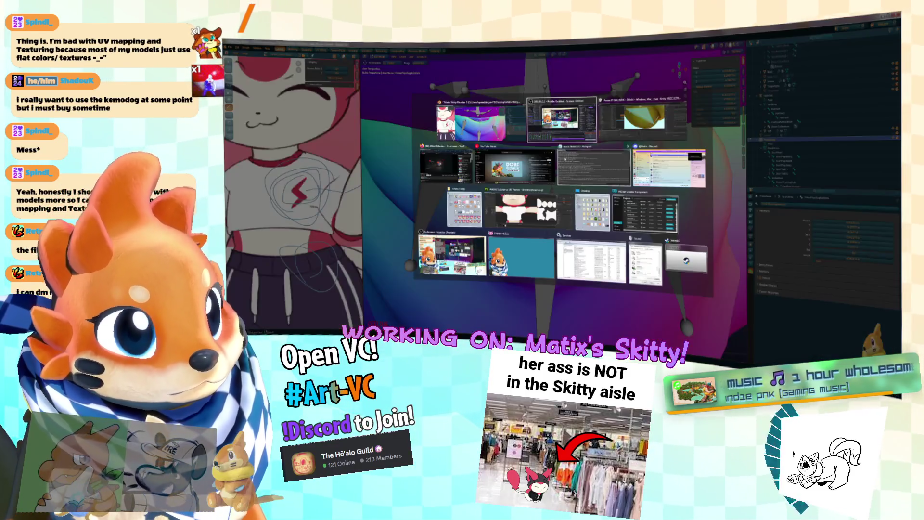
# Back in Unity, enter Play mode and frame Skitty's collar bell in the Scene view.
pyautogui.press('Tab')
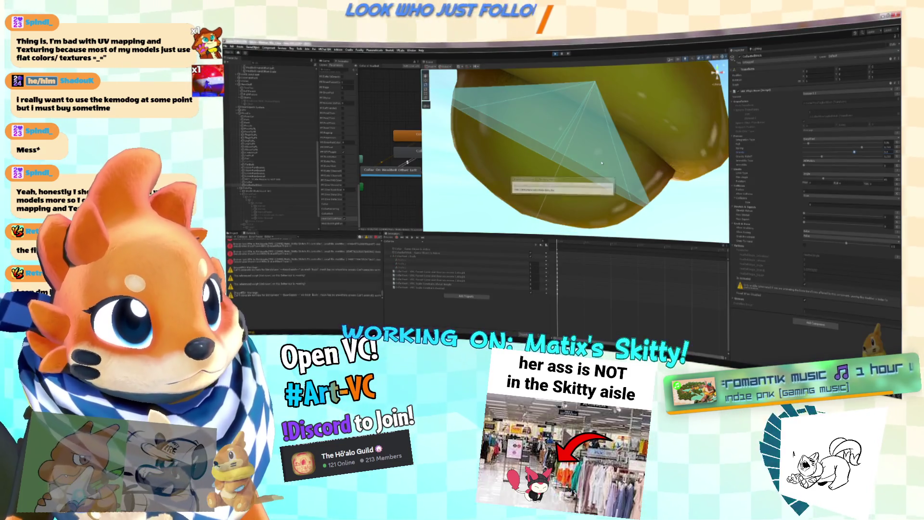
pyautogui.scroll(-10, 604, 165)
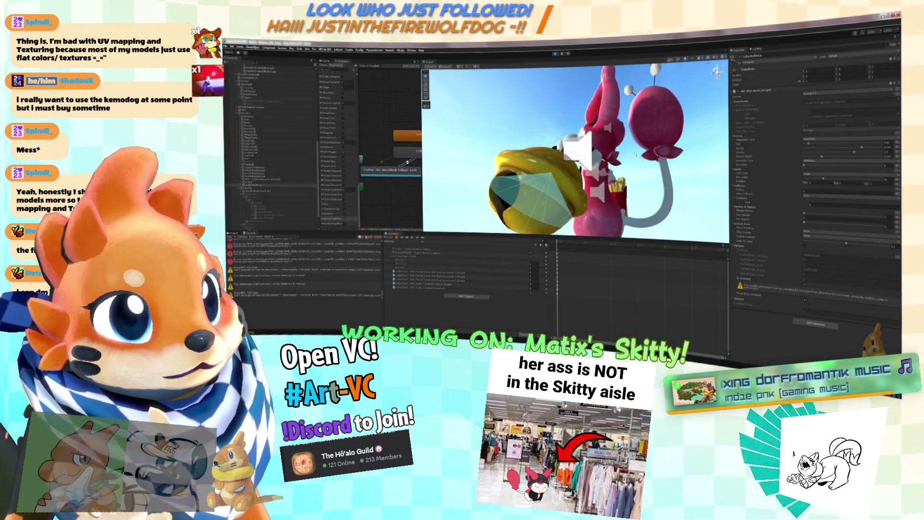
pyautogui.moveTo(567, 150); pyautogui.dragTo(592, 164)
pyautogui.click(556, 54)
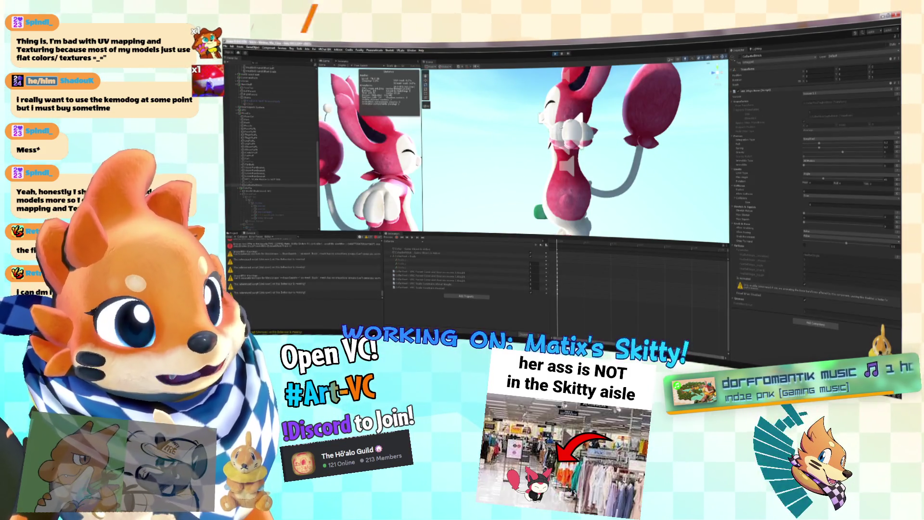
pyautogui.moveTo(597, 114); pyautogui.dragTo(662, 131)
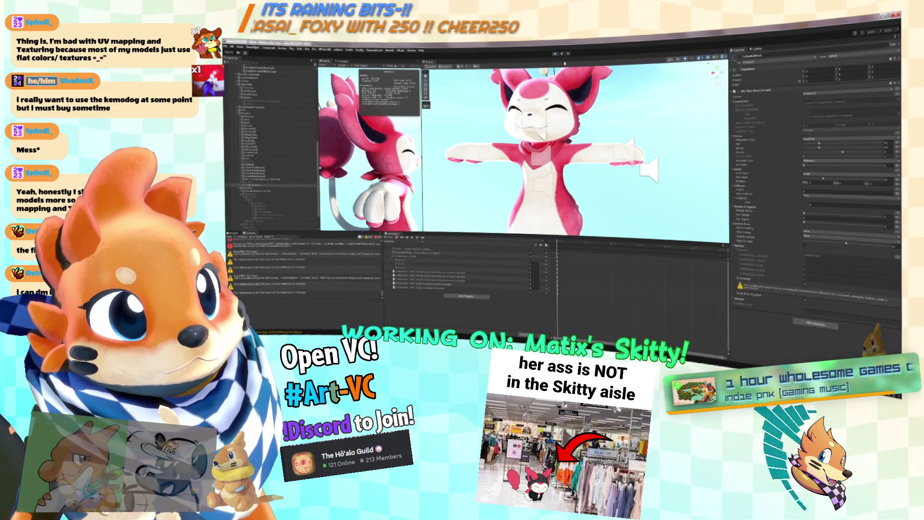
pyautogui.click(539, 145)
pyautogui.press('f')
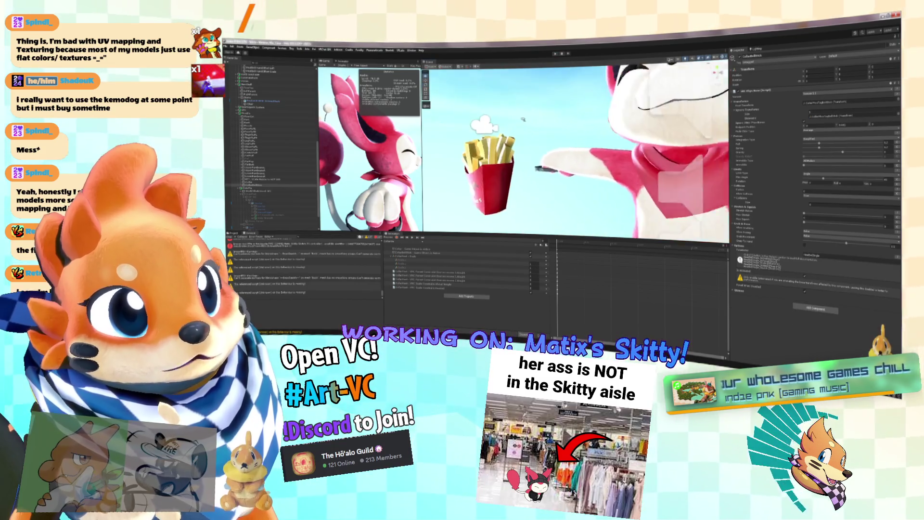
pyautogui.moveTo(575, 131)
pyautogui.mouseDown()
pyautogui.moveTo(690, 176)
pyautogui.moveTo(629, 147)
pyautogui.moveTo(625, 113)
pyautogui.mouseUp()
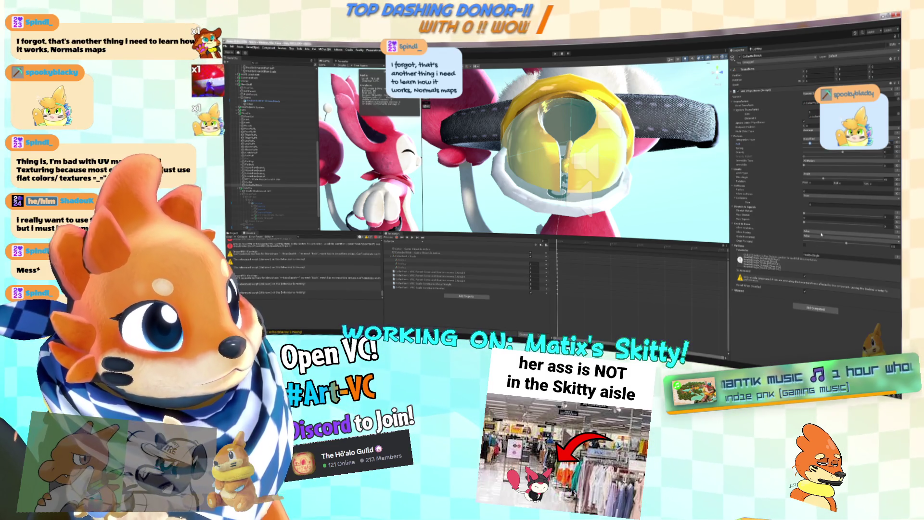
# Orbit the Scene view around Skitty's collar, paws and body.
pyautogui.moveTo(664, 191); pyautogui.dragTo(597, 181)
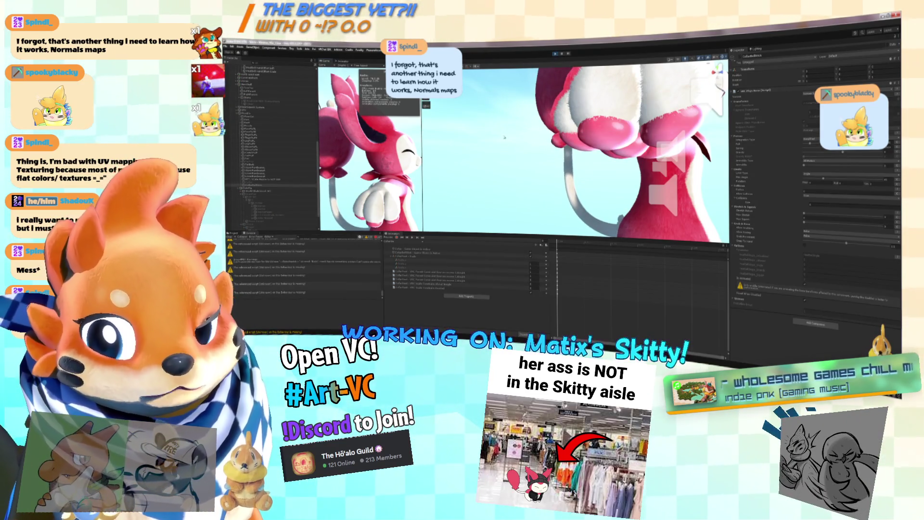
pyautogui.moveTo(504, 137)
pyautogui.mouseDown()
pyautogui.moveTo(492, 141)
pyautogui.moveTo(556, 144)
pyautogui.mouseUp()
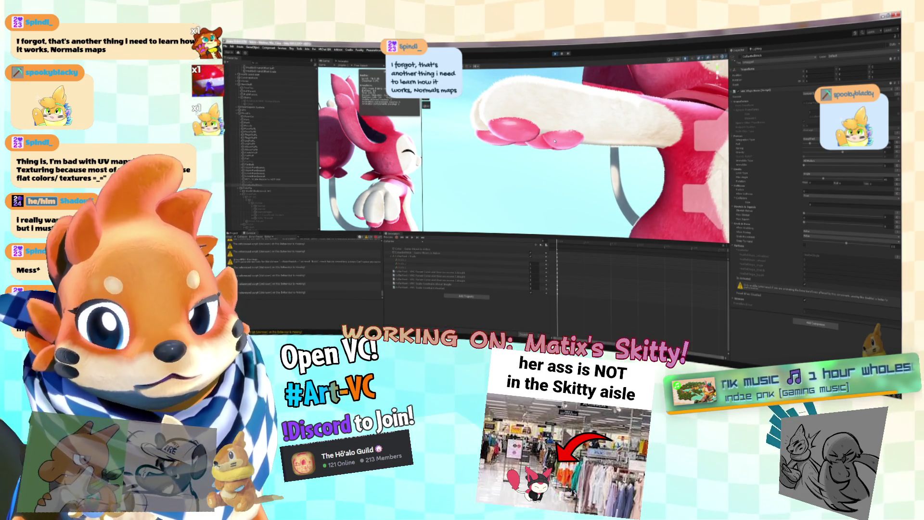
pyautogui.moveTo(591, 144)
pyautogui.mouseDown()
pyautogui.moveTo(623, 147)
pyautogui.moveTo(555, 127)
pyautogui.moveTo(593, 128)
pyautogui.moveTo(486, 170)
pyautogui.mouseUp()
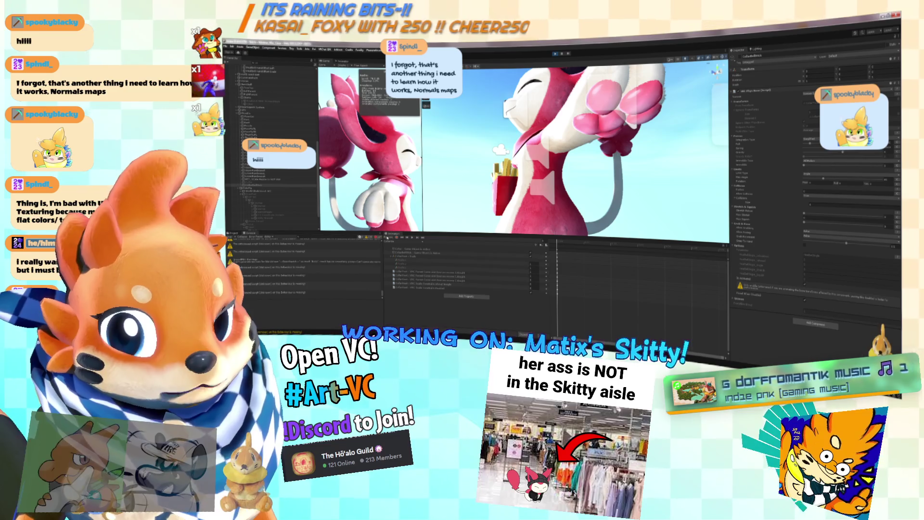
pyautogui.moveTo(575, 175); pyautogui.dragTo(588, 178)
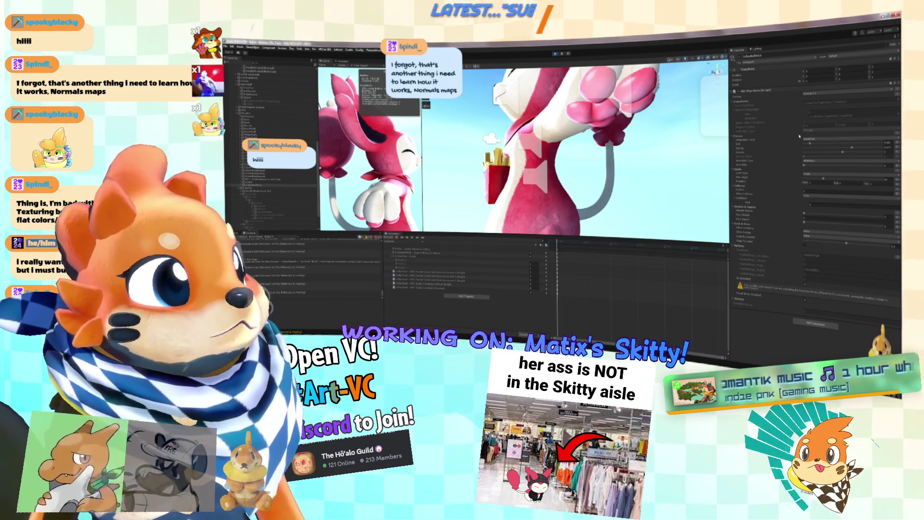
pyautogui.scroll(-5, 613, 173)
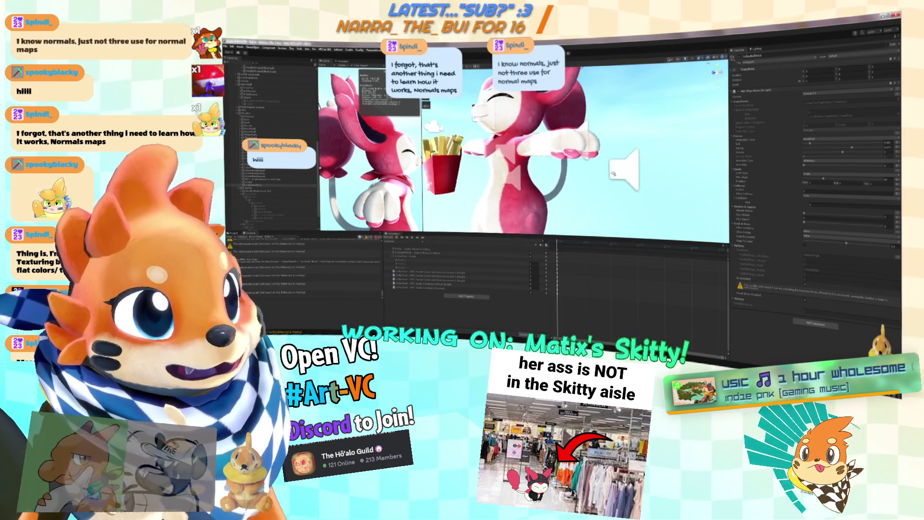
pyautogui.scroll(-2, 613, 174)
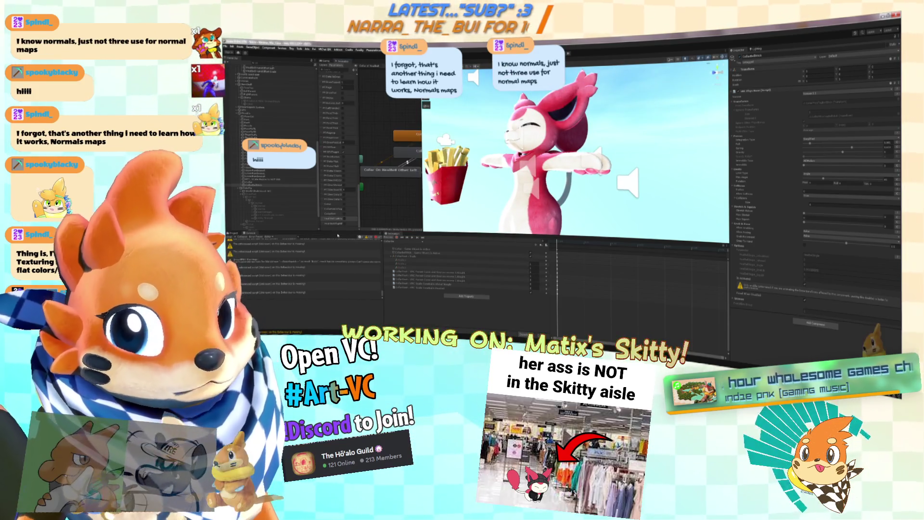
# Select two animator parameters, then switch to the YouTube Music window.
pyautogui.click(346, 206)
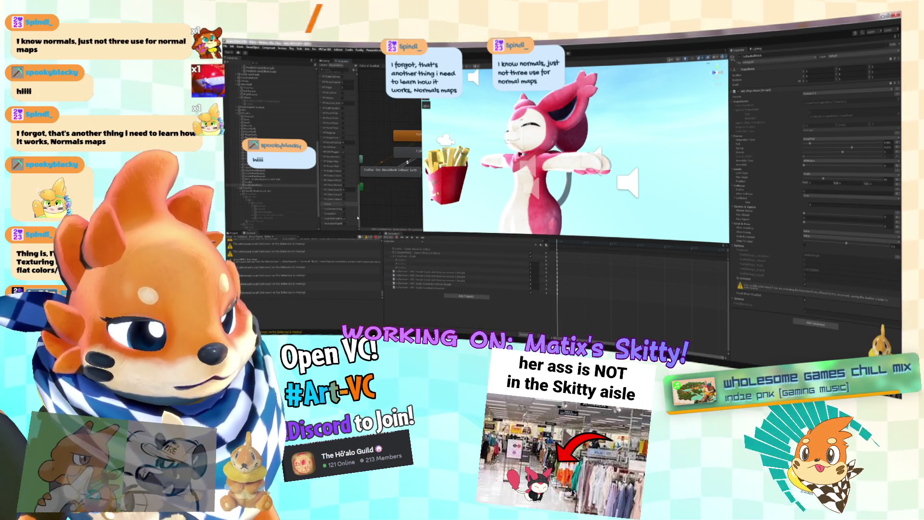
pyautogui.click(345, 215)
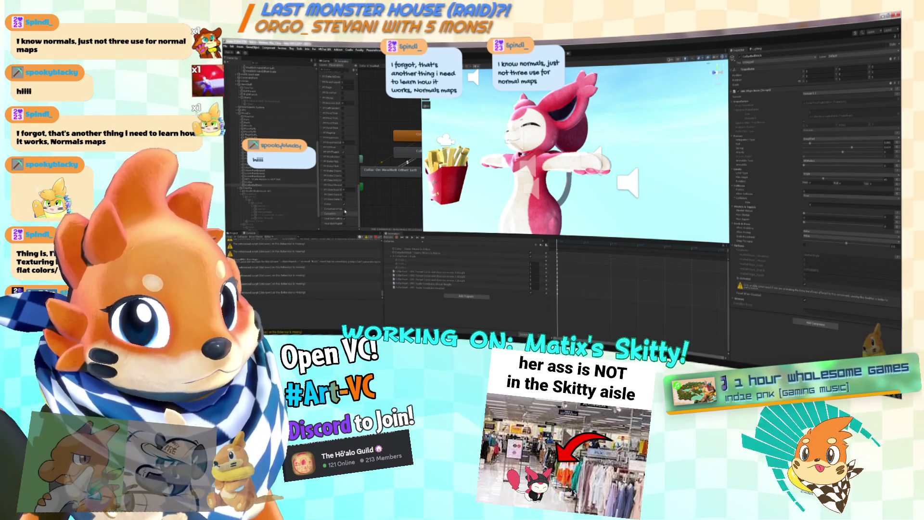
pyautogui.moveTo(554, 145); pyautogui.dragTo(589, 144)
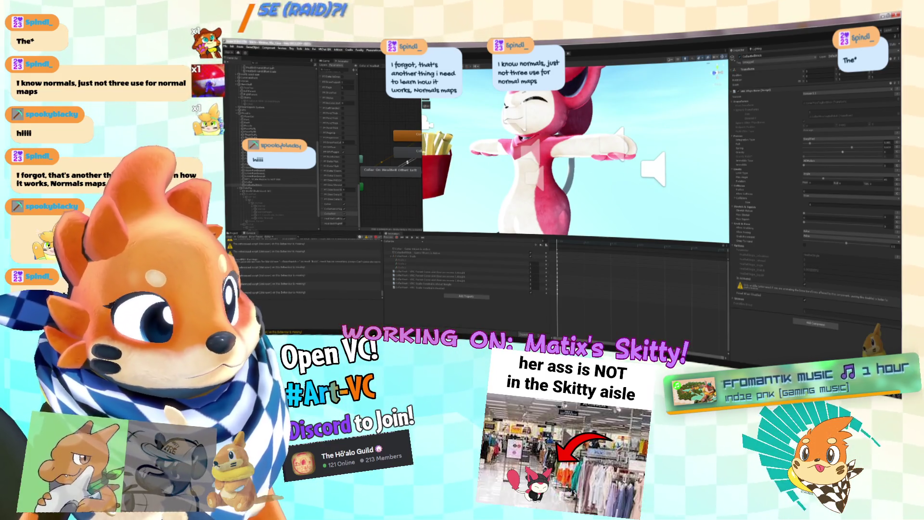
pyautogui.hotkey('alt', 'Tab')
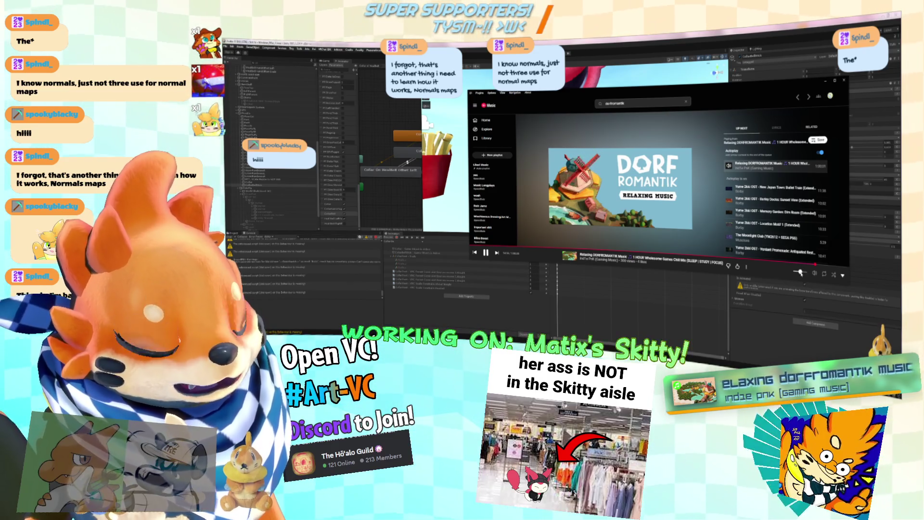
# Scroll the Up Next queue, then return to Unity and move the view closer to Skitty.
pyautogui.scroll(-1, 744, 192)
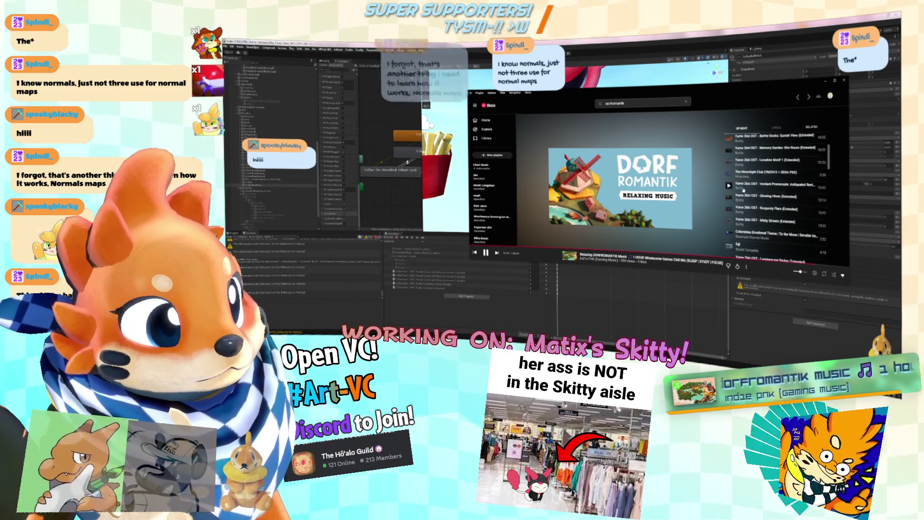
pyautogui.click(736, 37)
pyautogui.moveTo(573, 139); pyautogui.dragTo(673, 143)
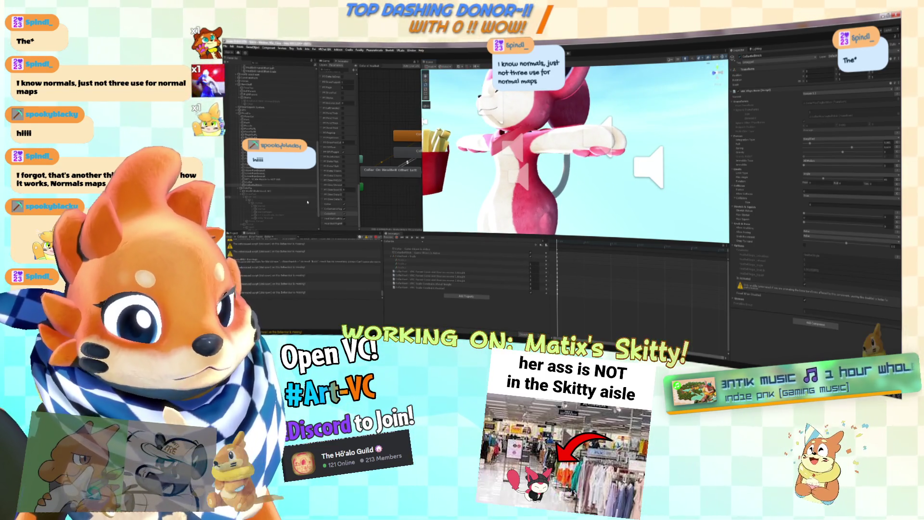
# Frame the fries prop with Skitty beside it and shrink the bottom panels to enlarge the Scene.
pyautogui.scroll(5, 671, 185)
pyautogui.moveTo(671, 186)
pyautogui.mouseDown()
pyautogui.moveTo(618, 138)
pyautogui.moveTo(624, 191)
pyautogui.mouseUp()
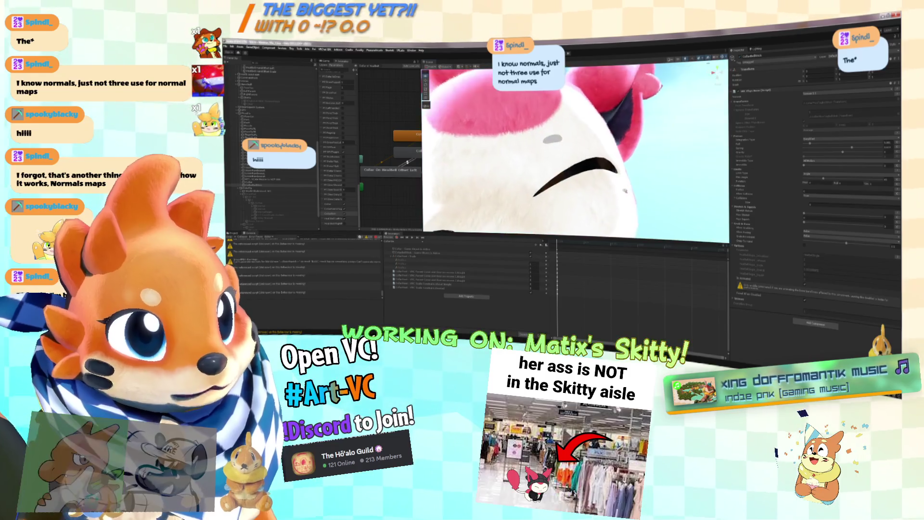
pyautogui.press('f')
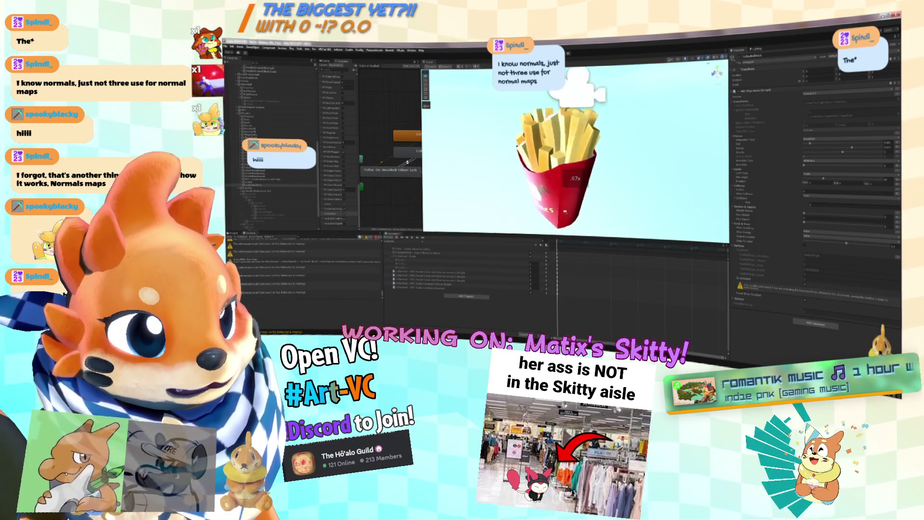
pyautogui.scroll(5, 576, 151)
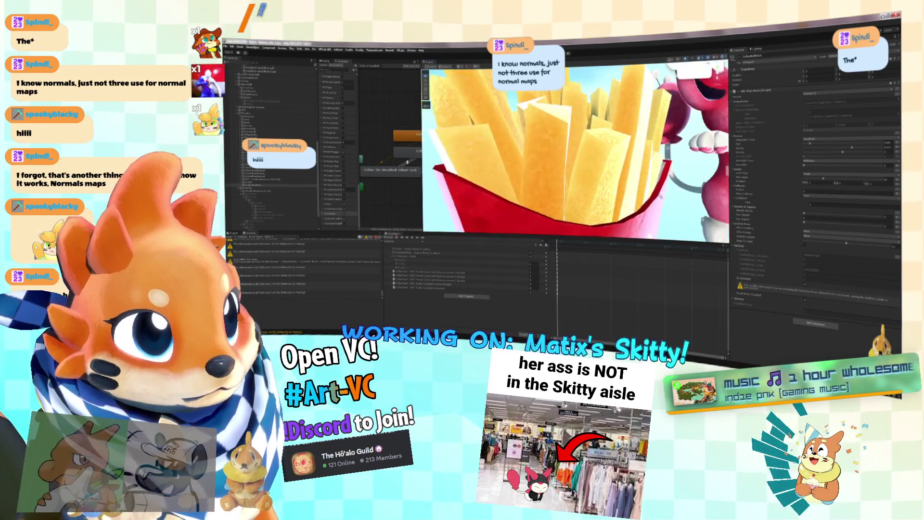
pyautogui.scroll(5, 648, 180)
pyautogui.moveTo(647, 181)
pyautogui.mouseDown()
pyautogui.moveTo(663, 165)
pyautogui.moveTo(592, 272)
pyautogui.mouseUp()
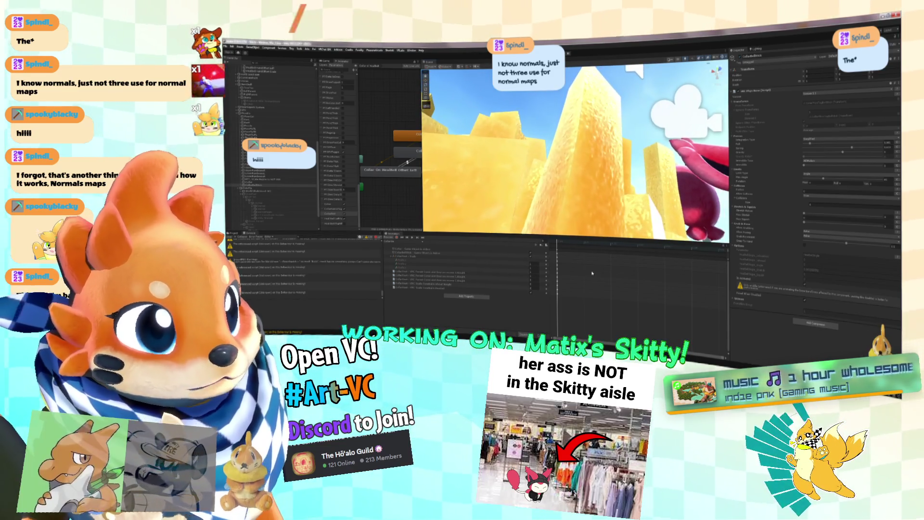
pyautogui.moveTo(592, 234); pyautogui.dragTo(592, 318)
pyautogui.scroll(3, 612, 268)
pyautogui.moveTo(612, 268); pyautogui.dragTo(628, 264)
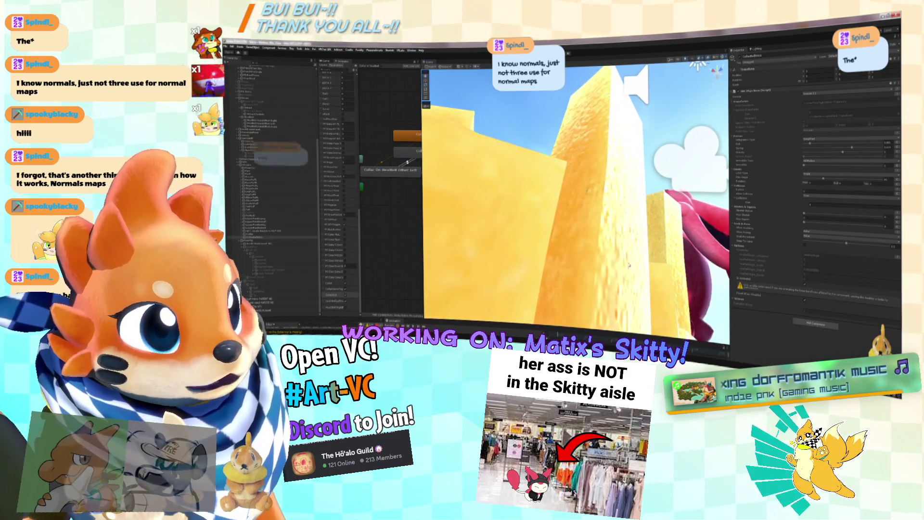
# Select the fries, expand their Normal Map settings and lower the Normal Strength.
pyautogui.click(643, 265)
pyautogui.scroll(-3, 813, 275)
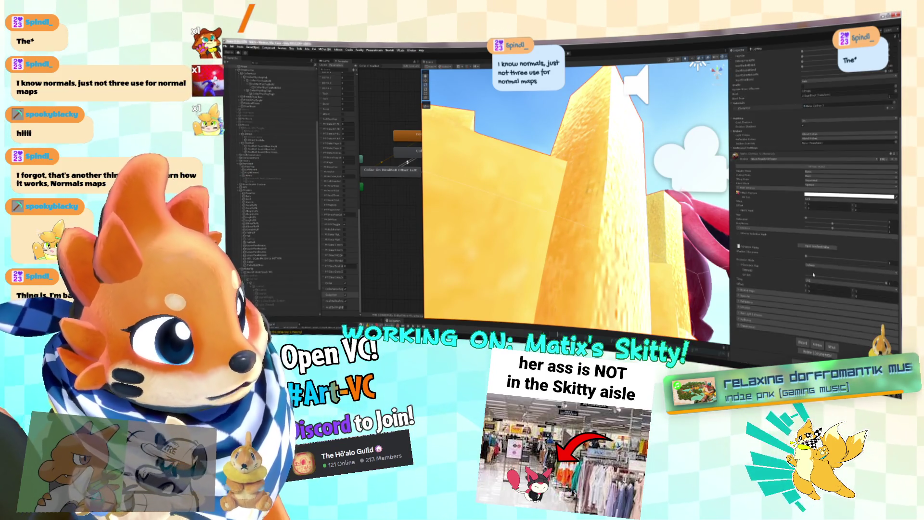
pyautogui.click(760, 290)
pyautogui.scroll(-1, 794, 289)
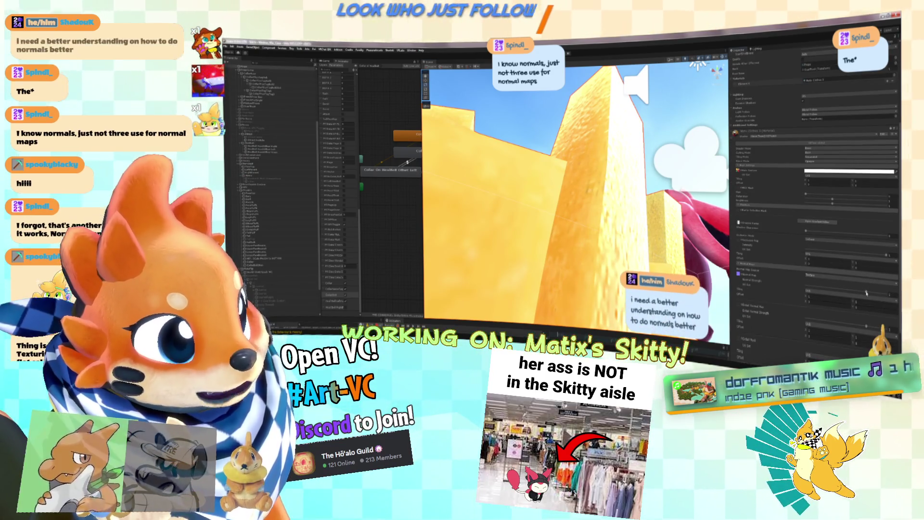
pyautogui.moveTo(873, 294)
pyautogui.mouseDown()
pyautogui.moveTo(817, 289)
pyautogui.moveTo(838, 279)
pyautogui.mouseUp()
# Raise the fries' Normal Strength for a bumpier surface, then switch to Blender.
pyautogui.moveTo(640, 202)
pyautogui.mouseDown()
pyautogui.moveTo(659, 173)
pyautogui.moveTo(625, 143)
pyautogui.mouseUp()
pyautogui.moveTo(840, 289)
pyautogui.mouseDown()
pyautogui.moveTo(894, 295)
pyautogui.moveTo(858, 291)
pyautogui.mouseUp()
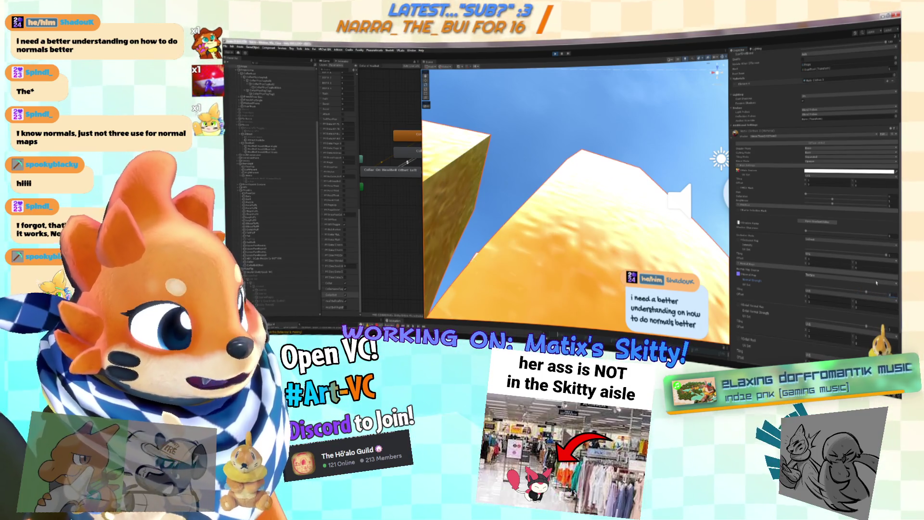
pyautogui.moveTo(577, 216)
pyautogui.mouseDown()
pyautogui.moveTo(625, 235)
pyautogui.moveTo(642, 222)
pyautogui.mouseUp()
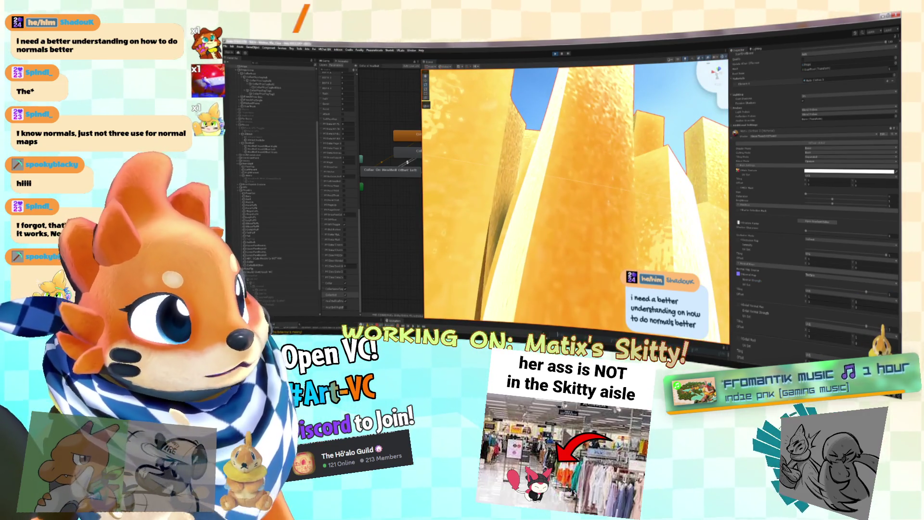
pyautogui.hotkey('alt', 'Tab')
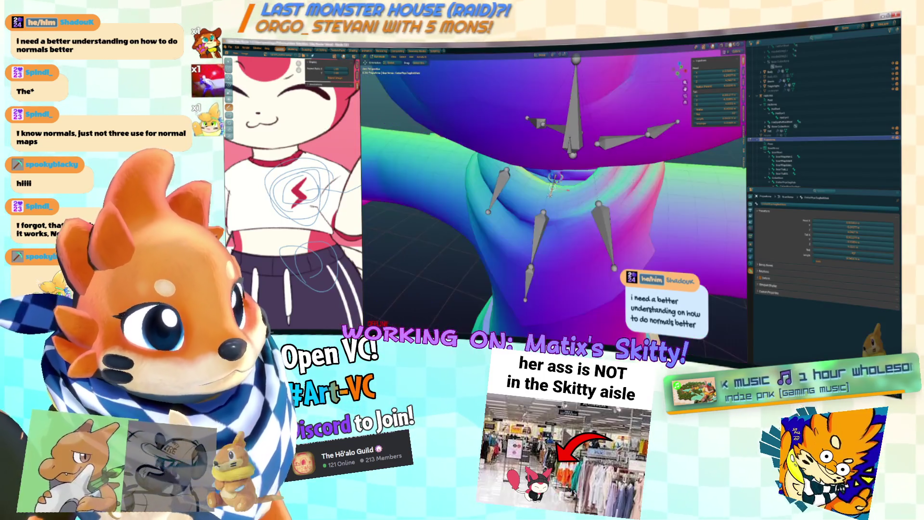
# Enter Edit Mode on the Skitty mesh, deselect everything and select a face near the neck.
pyautogui.press('Tab')
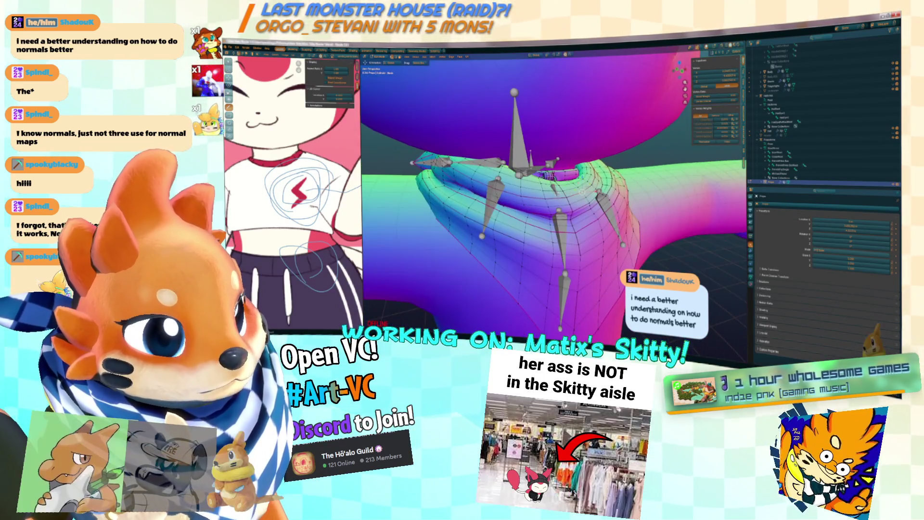
pyautogui.hotkey('alt', 'a')
pyautogui.scroll(3, 554, 192)
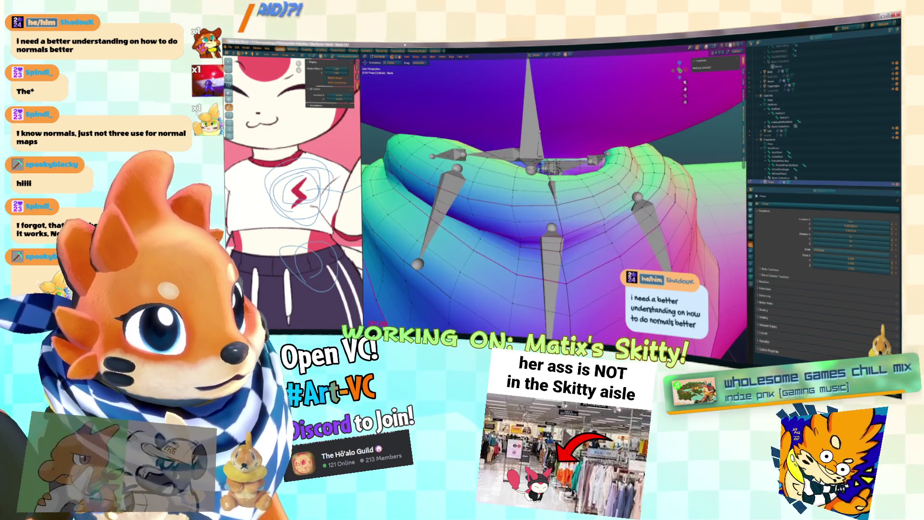
pyautogui.click(616, 157)
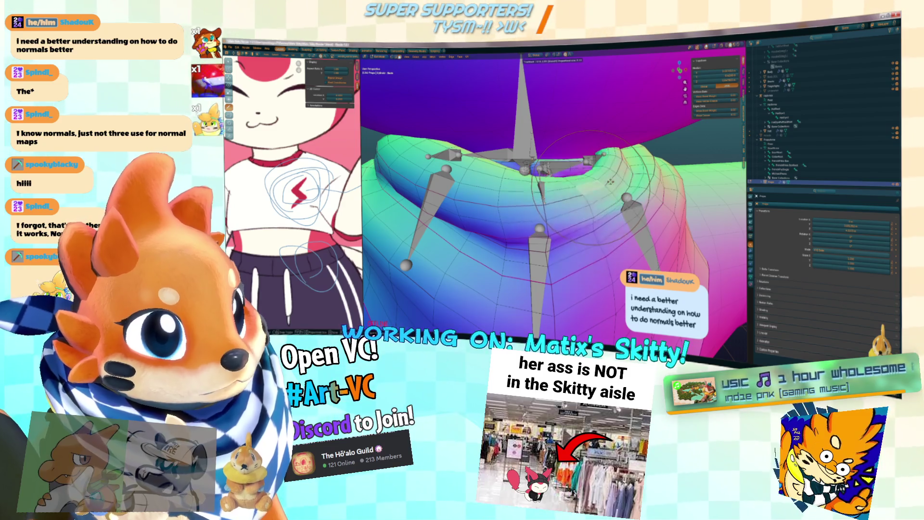
# Try recalculating normals with Shift+N, undo it, and orbit to inspect the face.
pyautogui.scroll(2, 553, 192)
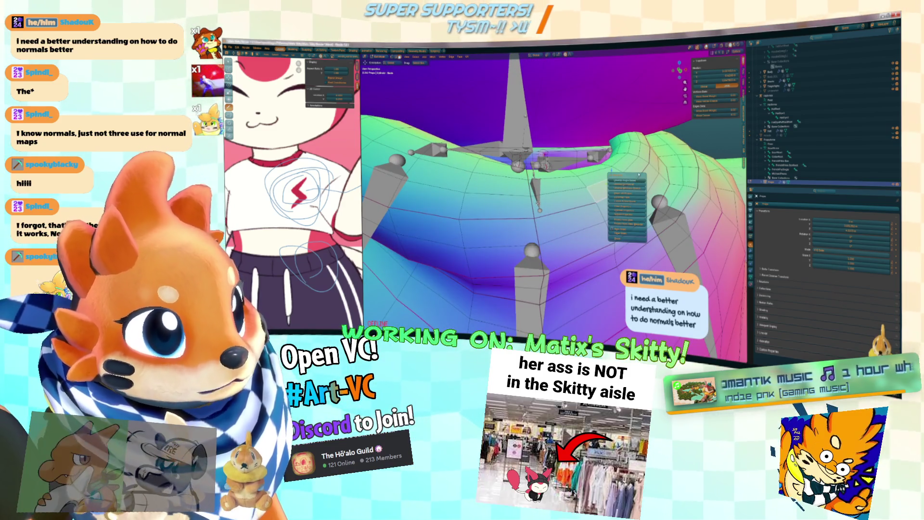
pyautogui.hotkey('shift', 'n')
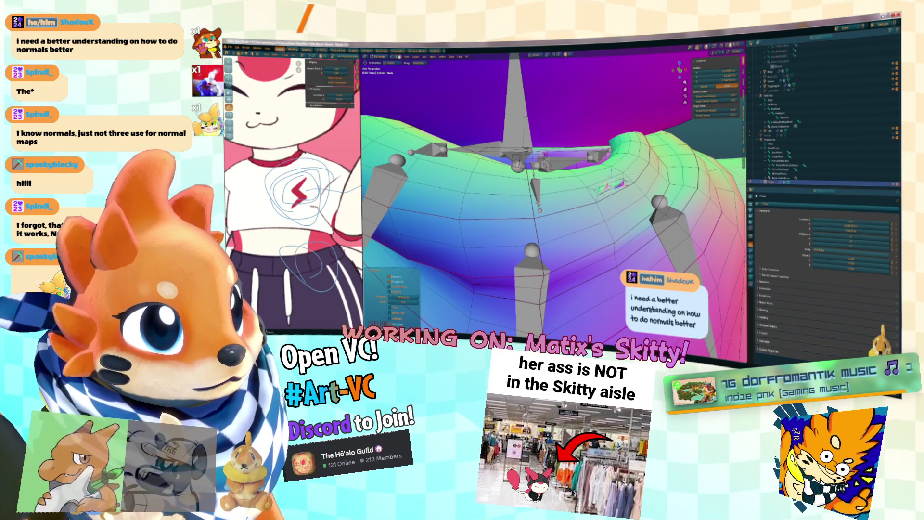
pyautogui.scroll(3, 553, 193)
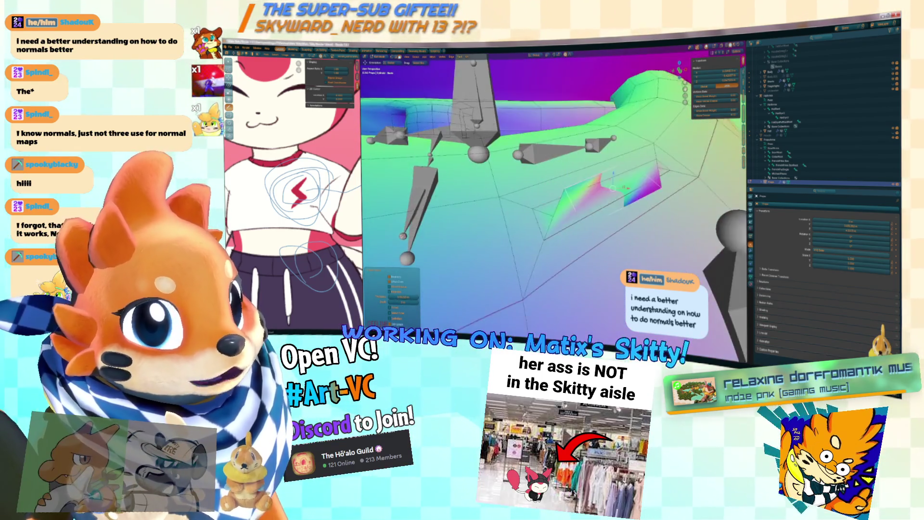
pyautogui.scroll(3, 554, 193)
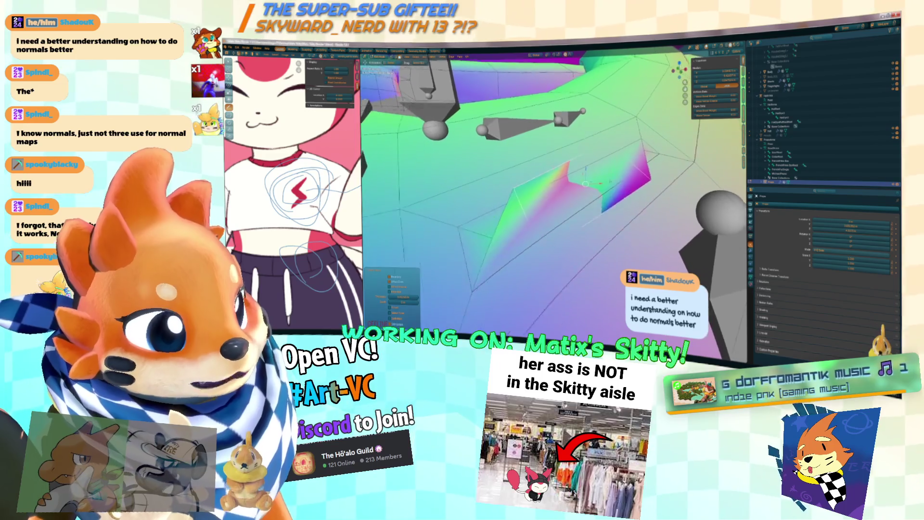
pyautogui.hotkey('ctrl', 'z')
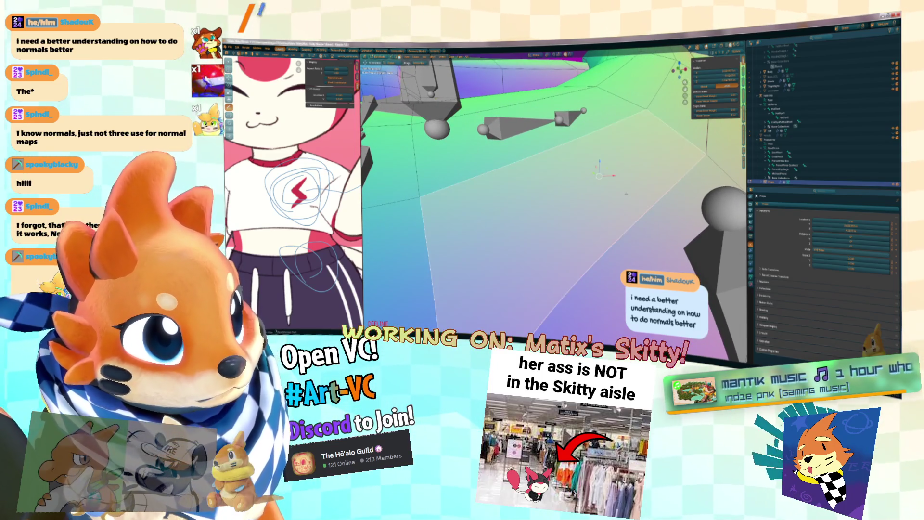
pyautogui.scroll(-5, 626, 194)
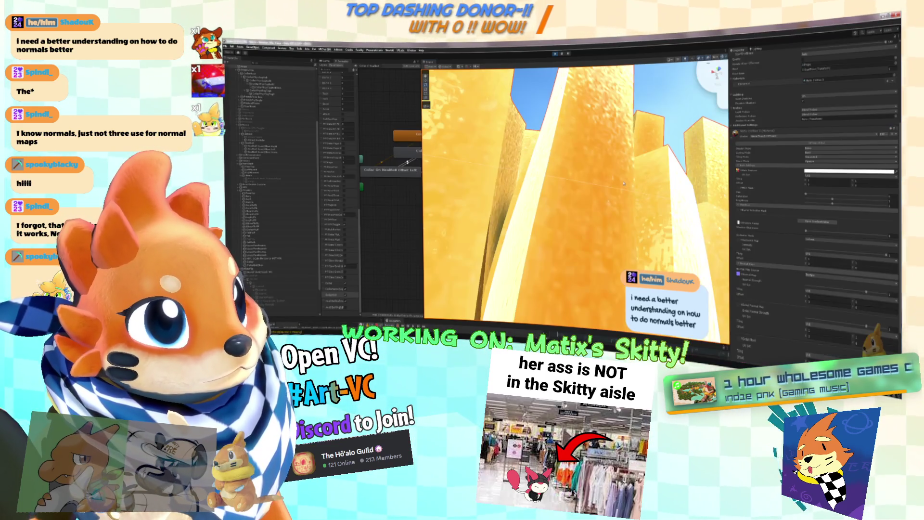
pyautogui.moveTo(624, 183); pyautogui.dragTo(646, 149)
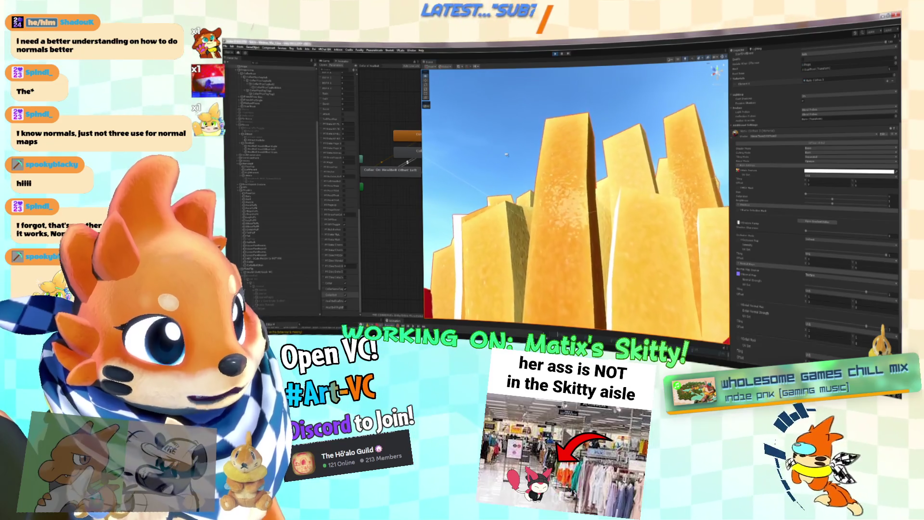
# Lower the fries material's Normal Strength for smoother bumps, then frame the selection.
pyautogui.scroll(-3, 782, 248)
pyautogui.moveTo(865, 230); pyautogui.dragTo(847, 232)
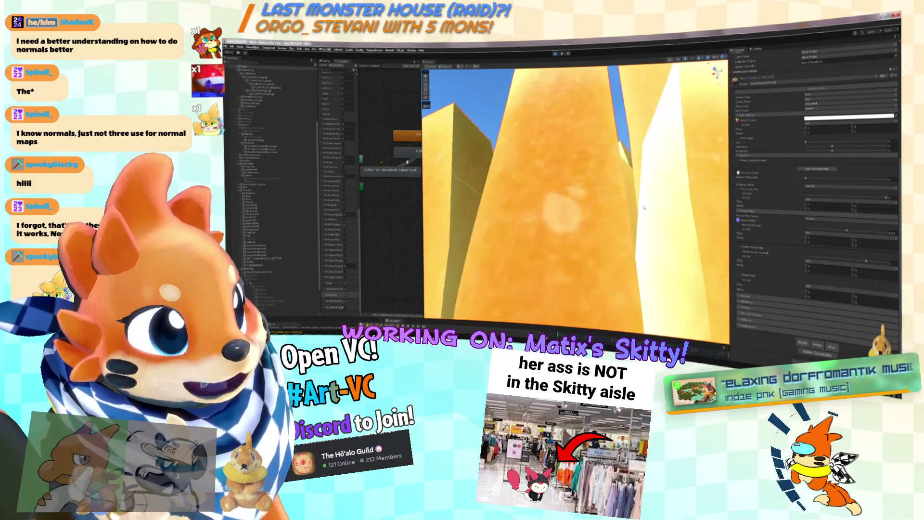
pyautogui.scroll(-10, 657, 221)
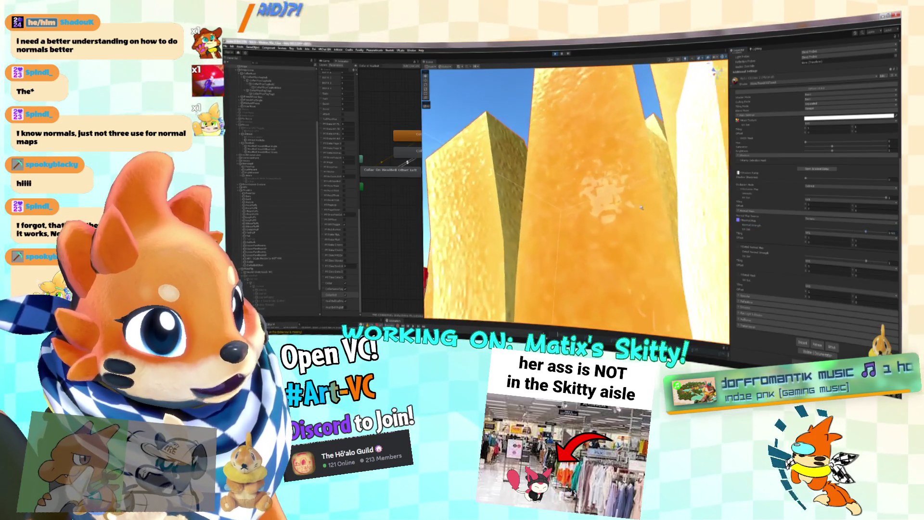
pyautogui.scroll(3, 654, 221)
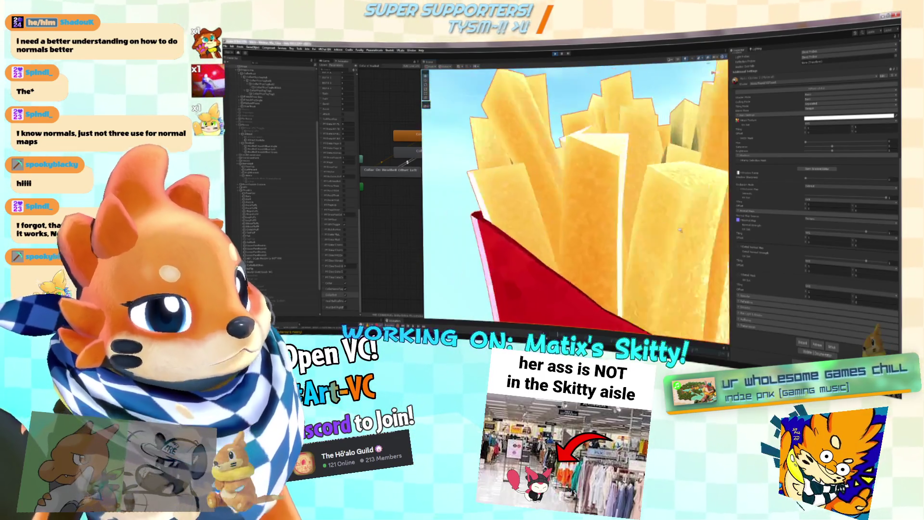
pyautogui.press('f')
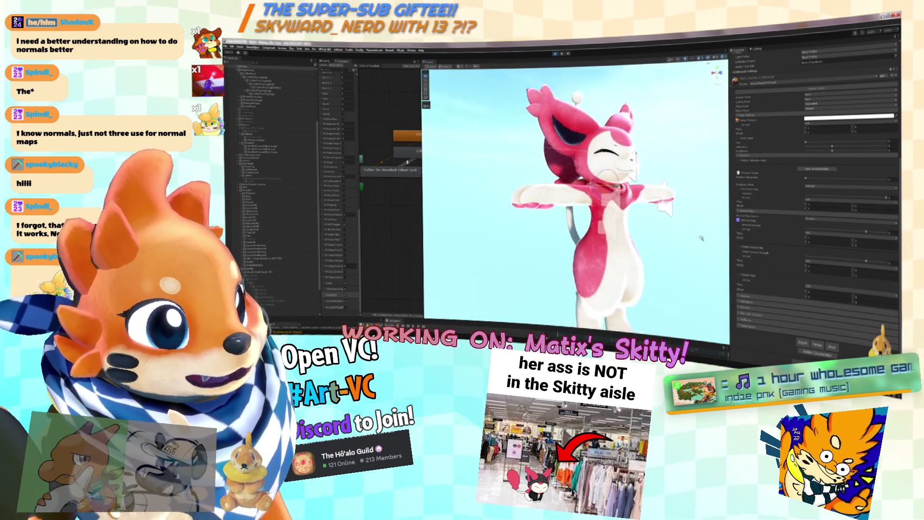
# Frame the green capsule prop near Skitty's feet and orbit around to see it end-on.
pyautogui.press('f')
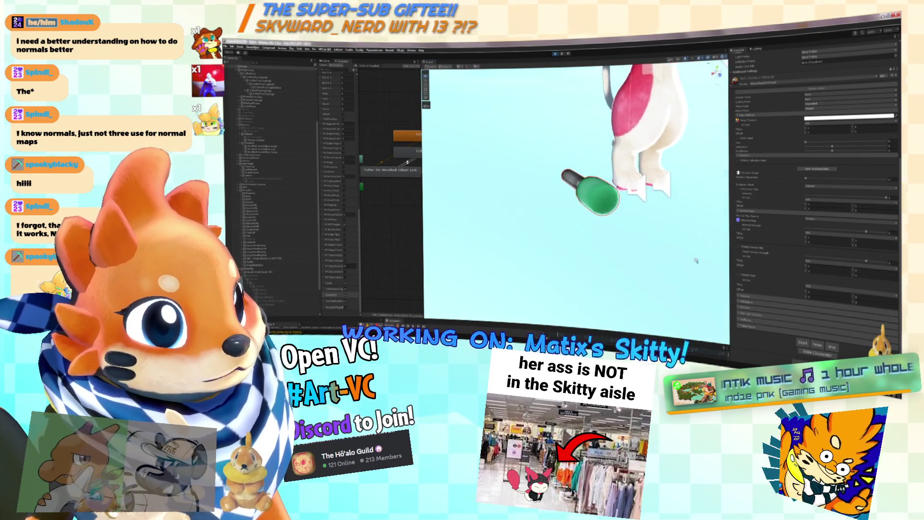
pyautogui.scroll(3, 701, 230)
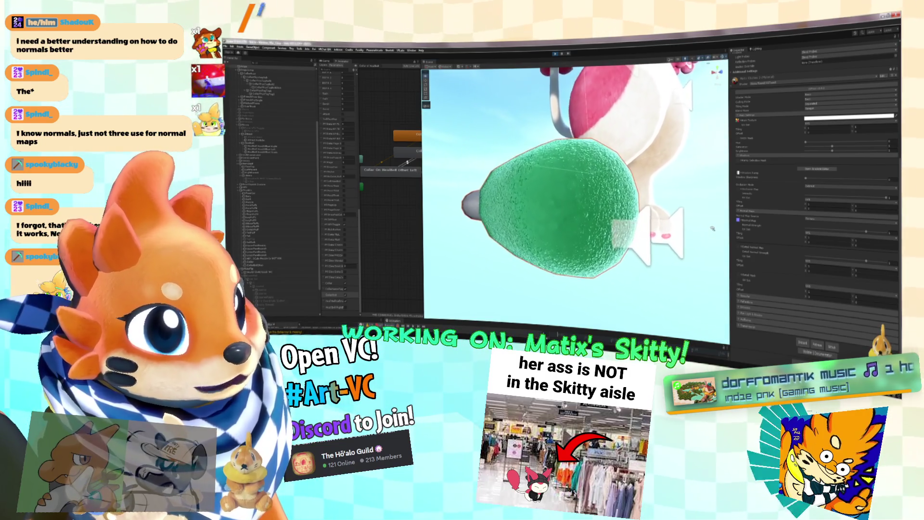
pyautogui.scroll(3, 712, 228)
pyautogui.moveTo(712, 228)
pyautogui.mouseDown()
pyautogui.moveTo(773, 244)
pyautogui.moveTo(584, 232)
pyautogui.mouseUp()
pyautogui.scroll(-5, 655, 233)
pyautogui.scroll(2, 655, 231)
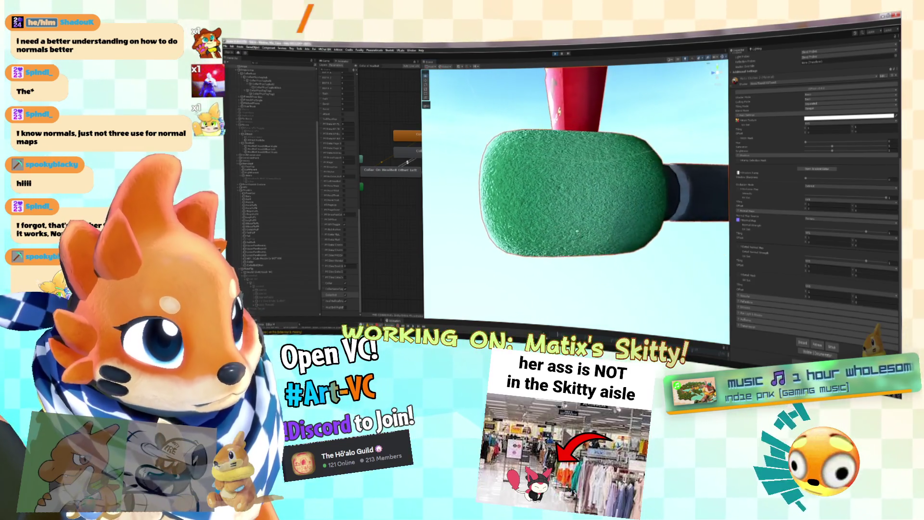
pyautogui.scroll(3, 569, 231)
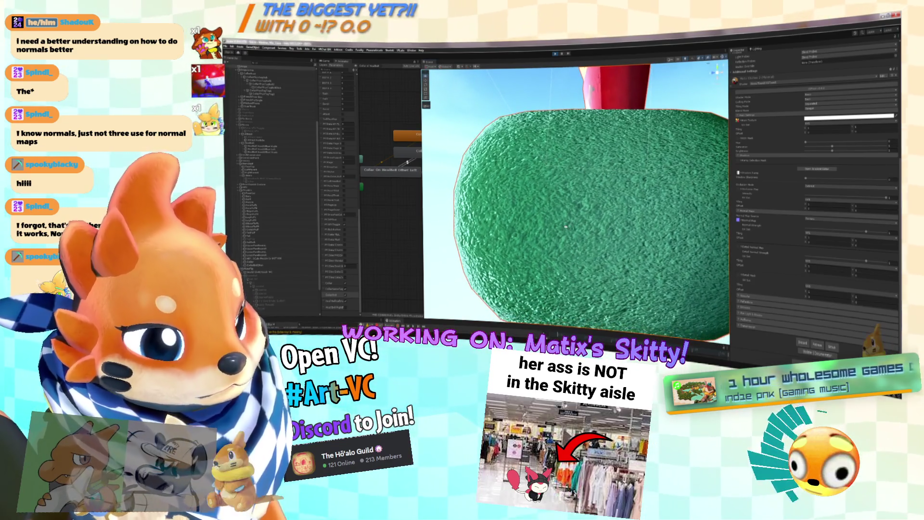
pyautogui.scroll(4, 566, 224)
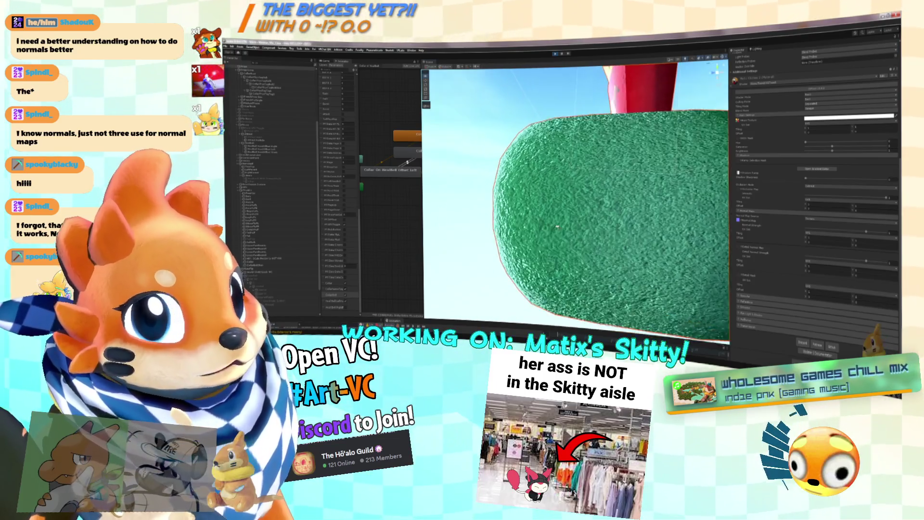
pyautogui.moveTo(555, 226)
pyautogui.mouseDown()
pyautogui.moveTo(513, 230)
pyautogui.moveTo(769, 130)
pyautogui.mouseUp()
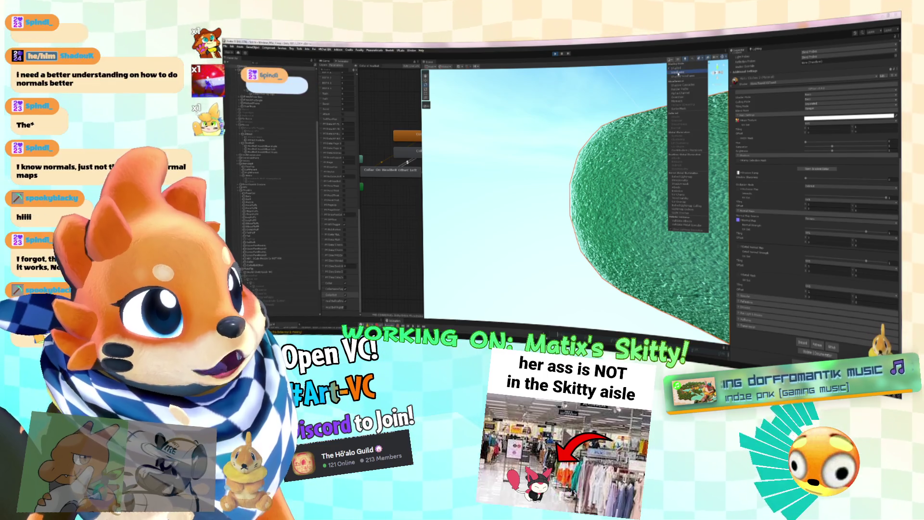
# Switch the Scene view to Wireframe shading and orbit close to the mesh's rounded end.
pyautogui.click(676, 72)
pyautogui.scroll(5, 650, 151)
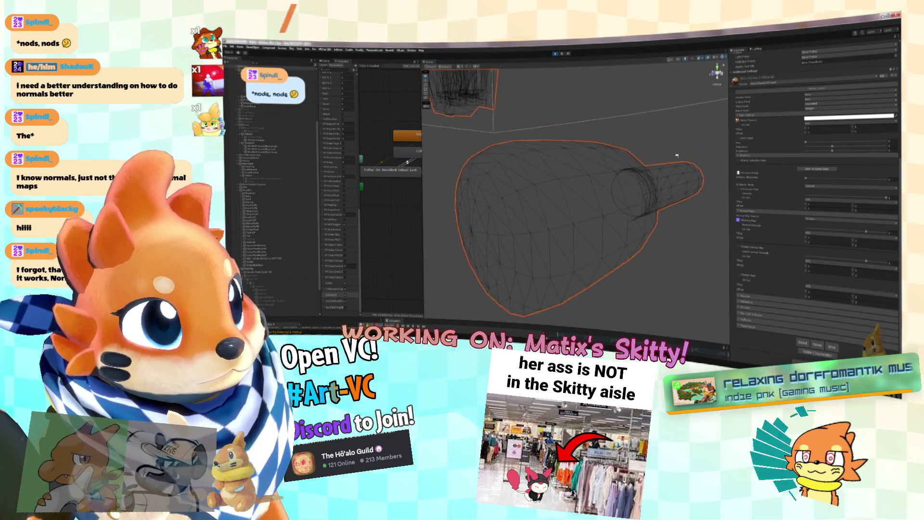
pyautogui.moveTo(648, 164)
pyautogui.mouseDown()
pyautogui.moveTo(562, 151)
pyautogui.moveTo(599, 148)
pyautogui.mouseUp()
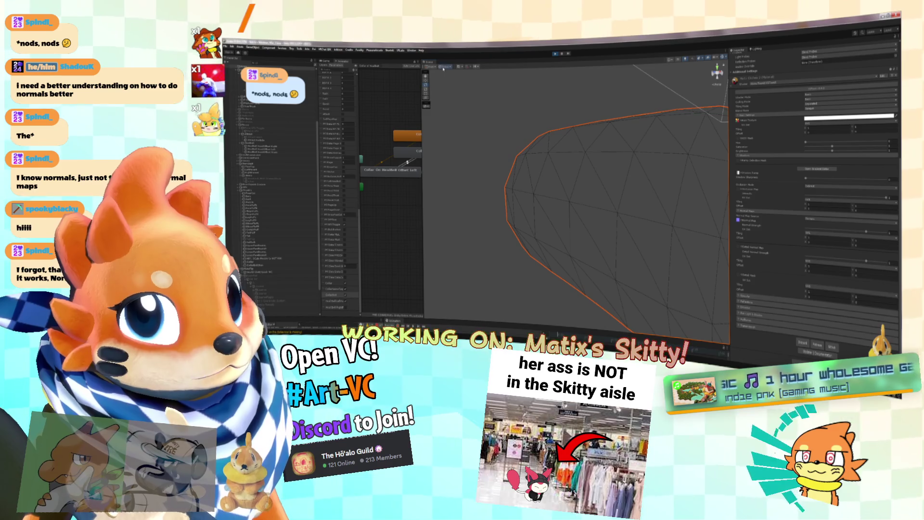
# Return the Scene view to Shaded display and zoom out around the green mic.
pyautogui.click(670, 60)
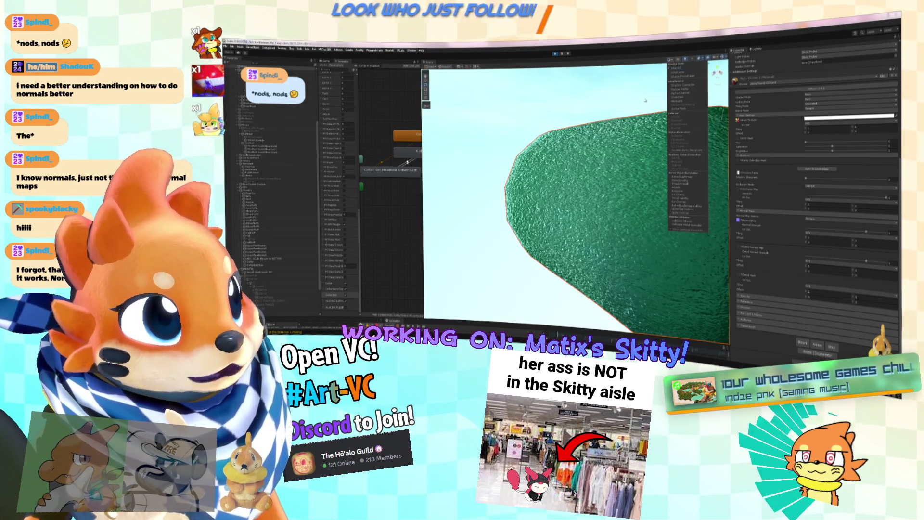
pyautogui.click(645, 100)
pyautogui.scroll(-3, 667, 124)
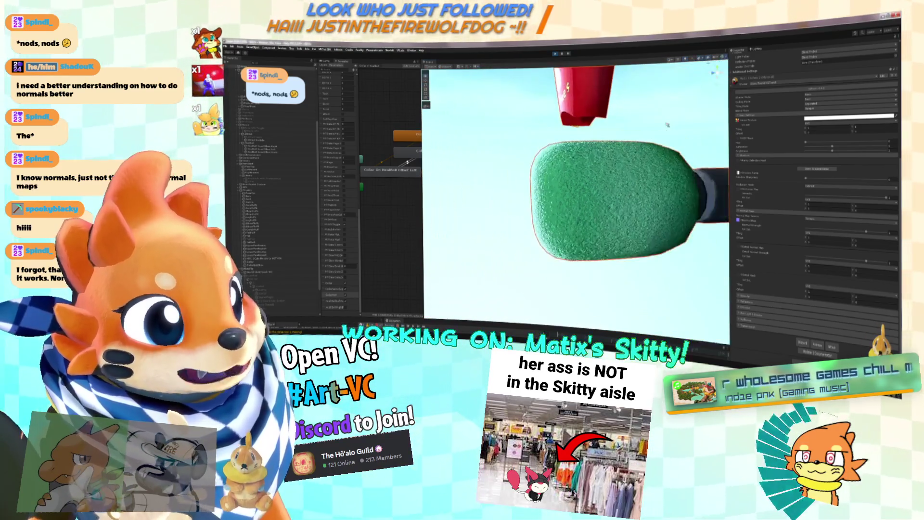
pyautogui.scroll(-2, 664, 125)
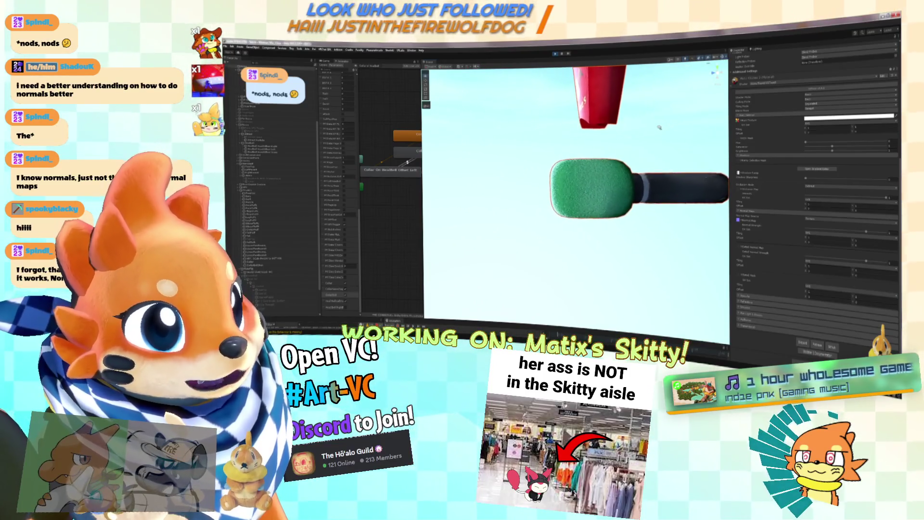
pyautogui.scroll(5, 659, 127)
pyautogui.scroll(-2, 578, 117)
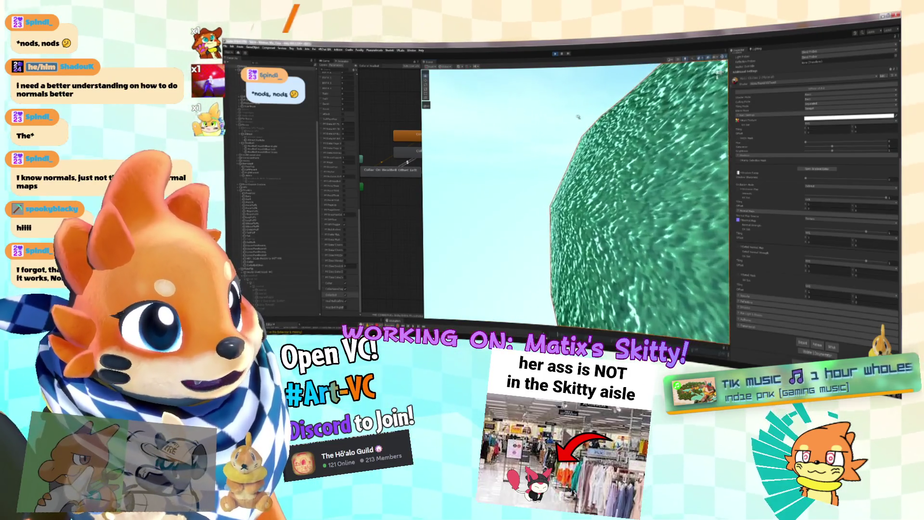
pyautogui.scroll(-5, 690, 138)
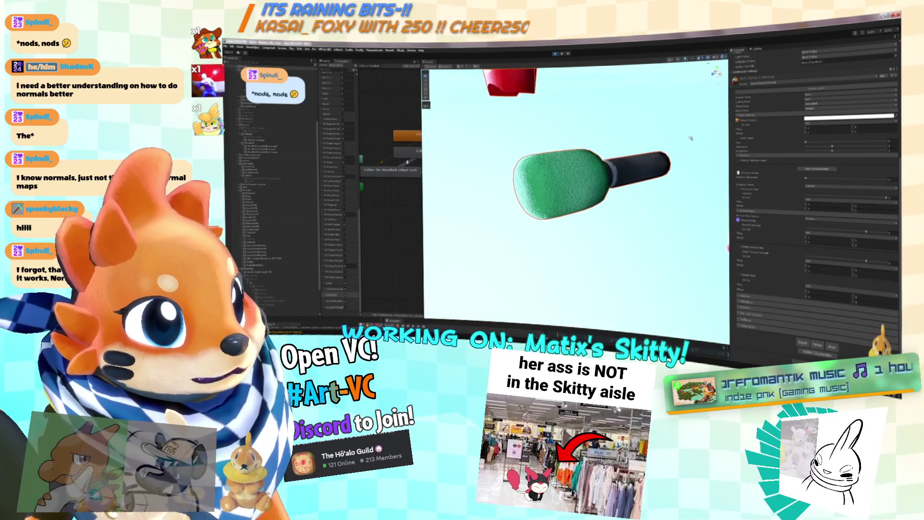
pyautogui.moveTo(689, 137)
pyautogui.mouseDown()
pyautogui.moveTo(848, 140)
pyautogui.moveTo(786, 125)
pyautogui.moveTo(720, 135)
pyautogui.mouseUp()
# Frame the McMime's fries box from the front with F and clear the selection.
pyautogui.moveTo(660, 155); pyautogui.dragTo(636, 152)
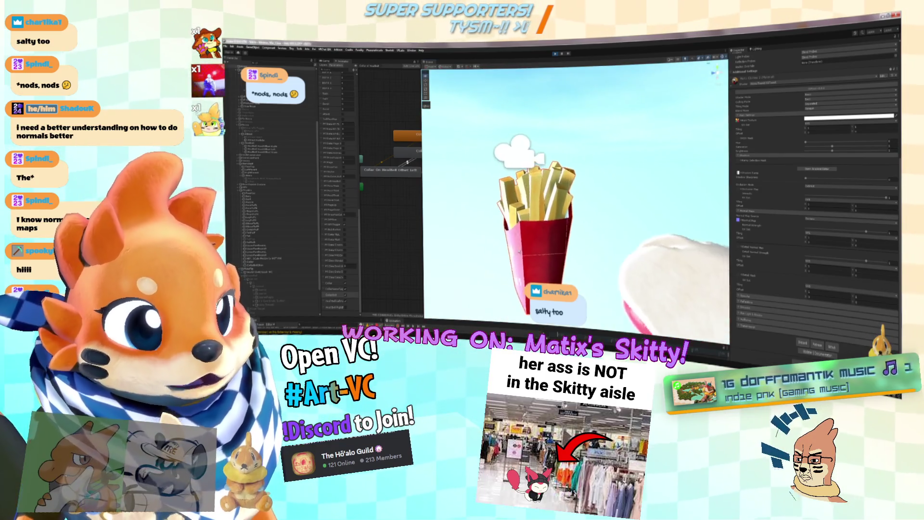
pyautogui.scroll(2, 518, 251)
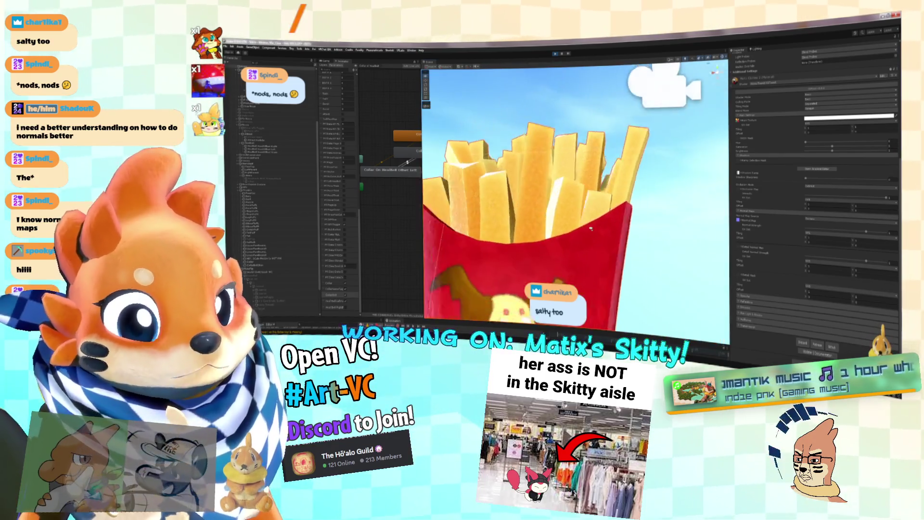
pyautogui.press('f')
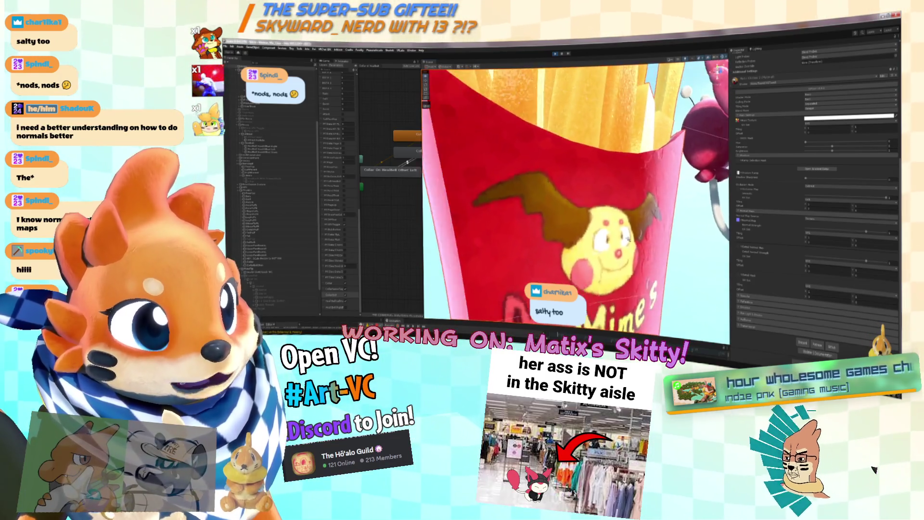
pyautogui.scroll(-5, 617, 243)
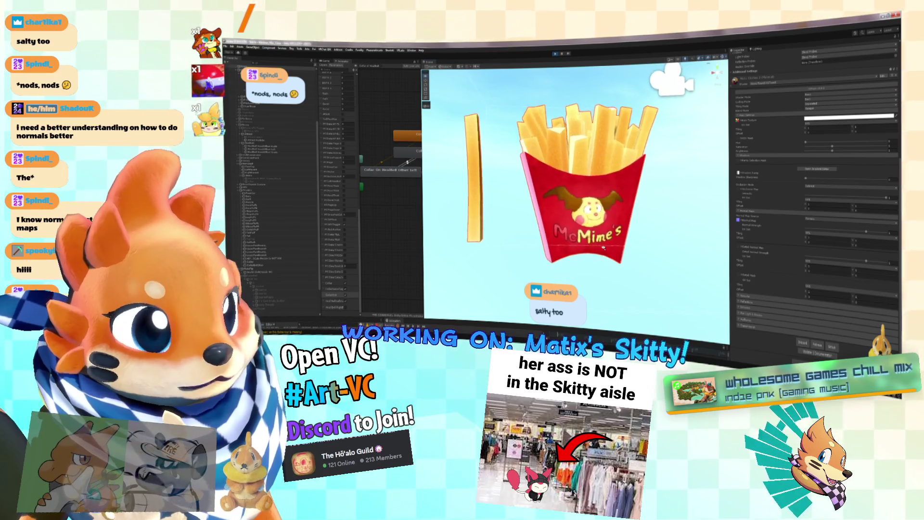
pyautogui.click(641, 249)
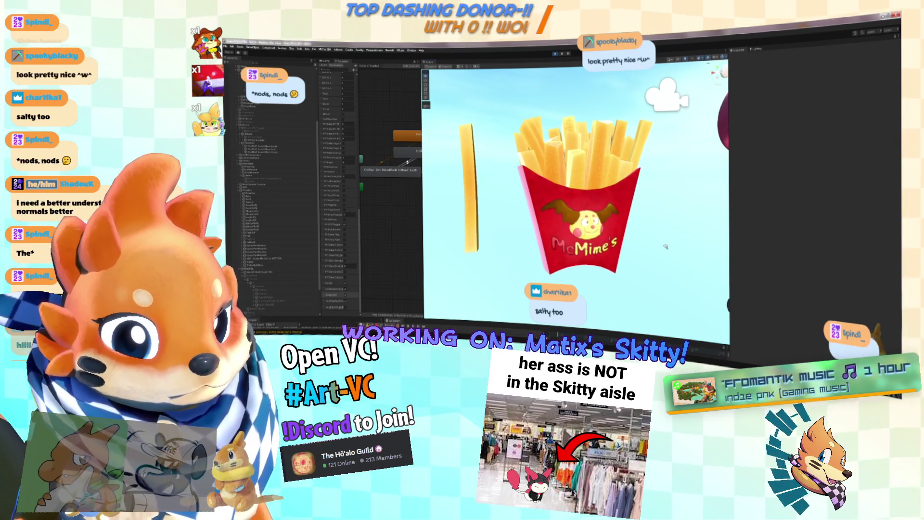
pyautogui.moveTo(754, 254); pyautogui.dragTo(662, 251)
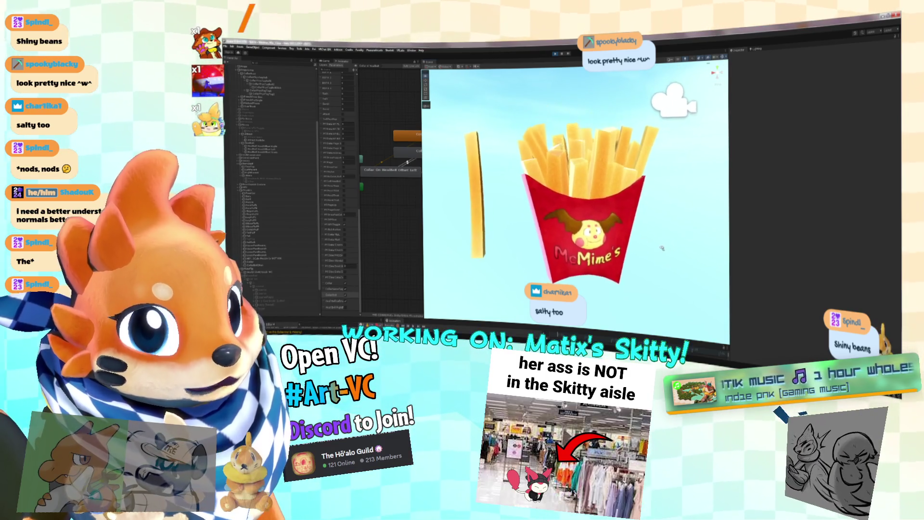
# Frame Skitty, zoom in on the collar strap and ring, then pull back out.
pyautogui.press('f')
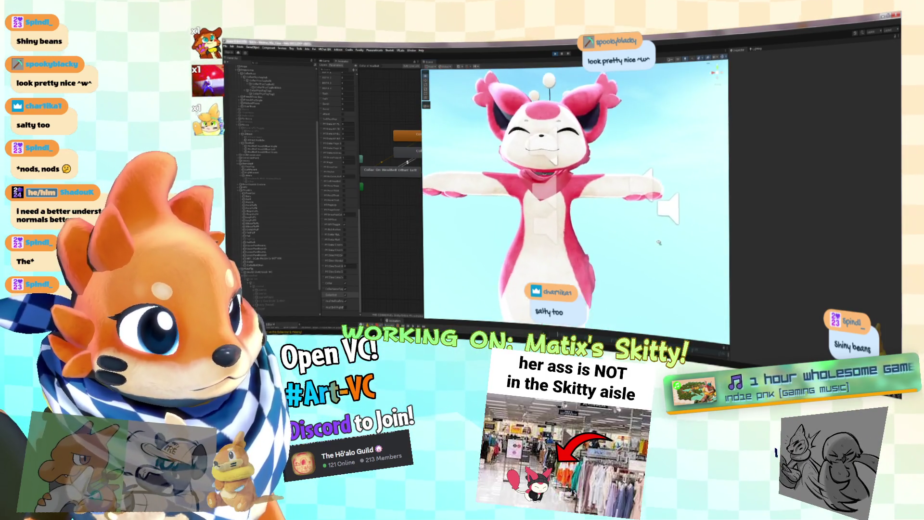
pyautogui.scroll(8, 673, 240)
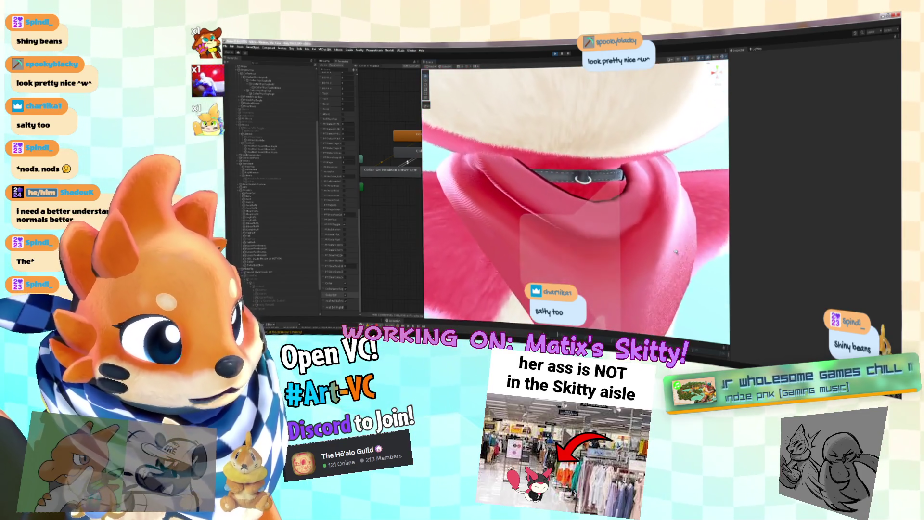
pyautogui.scroll(10, 676, 247)
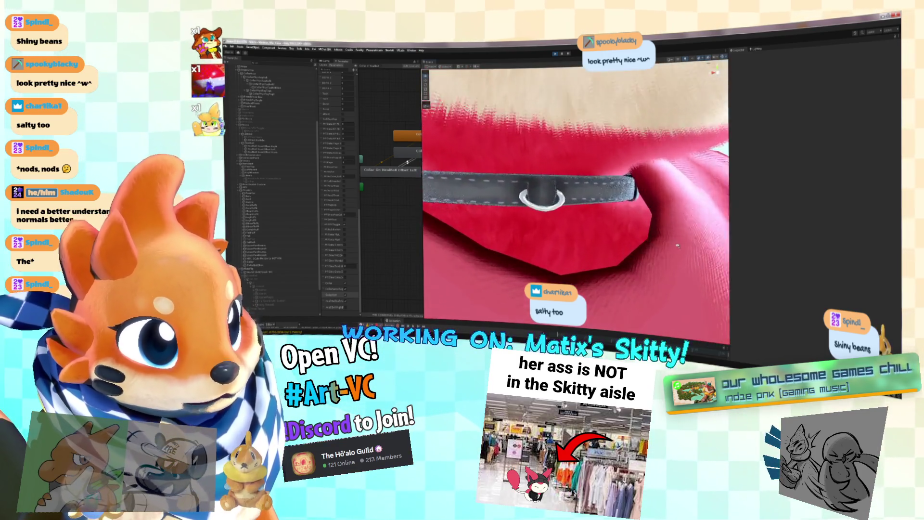
pyautogui.scroll(8, 681, 239)
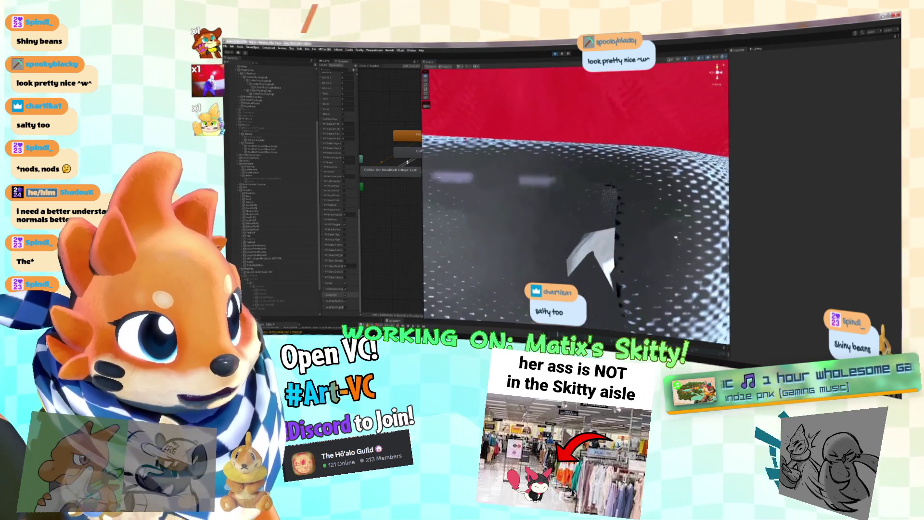
pyautogui.scroll(8, 664, 241)
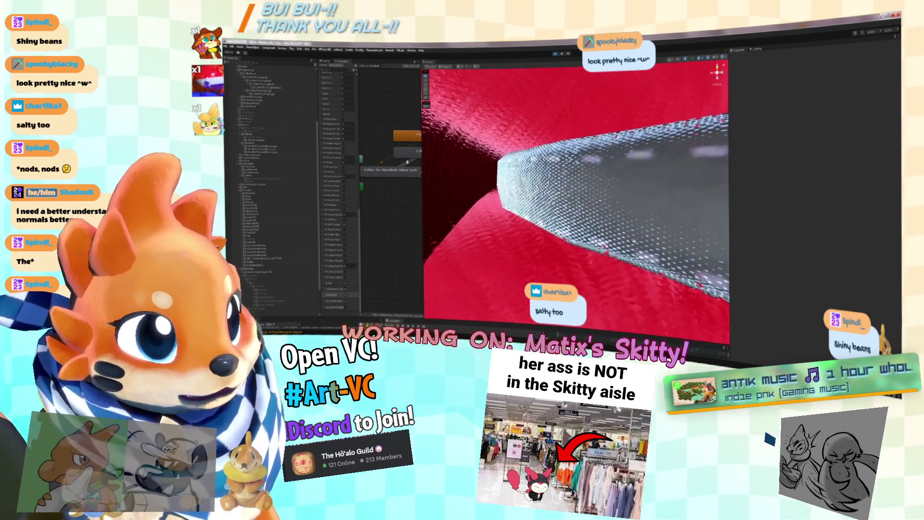
pyautogui.scroll(-3, 664, 241)
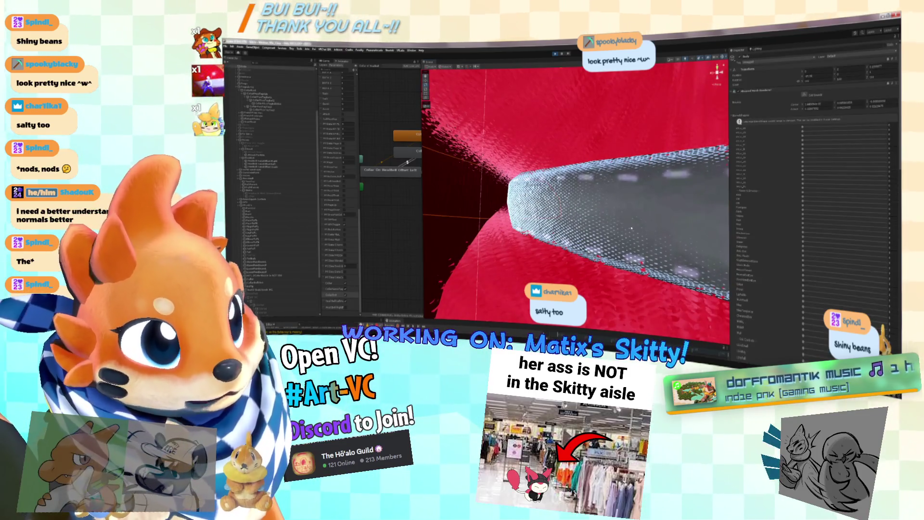
pyautogui.scroll(-5, 834, 301)
pyautogui.scroll(-10, 849, 291)
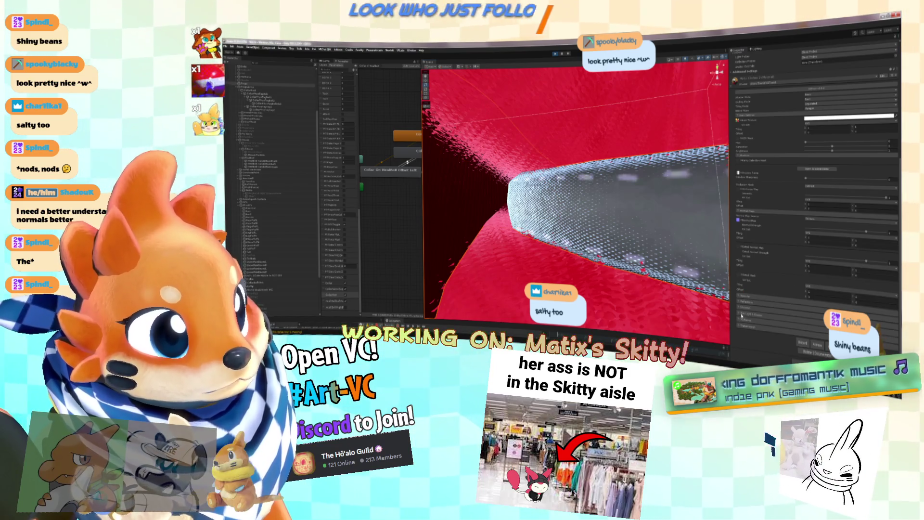
pyautogui.scroll(-5, 800, 303)
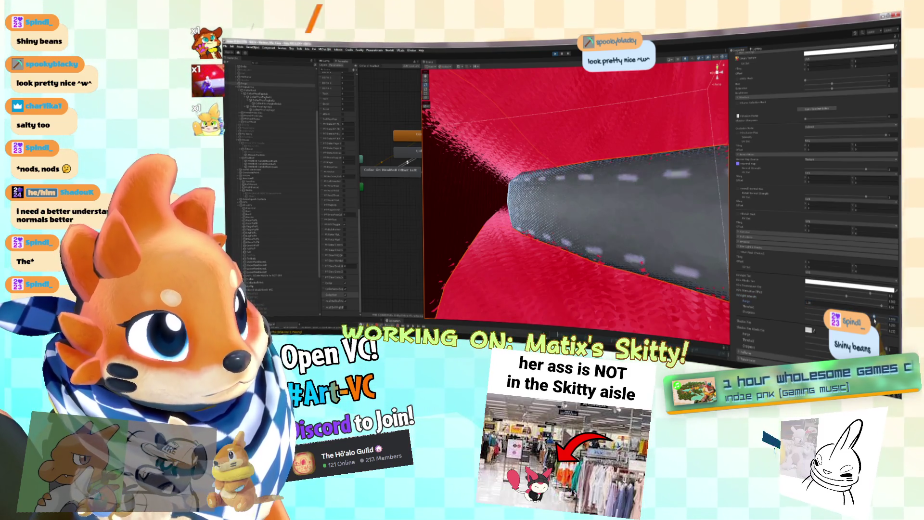
pyautogui.press('f')
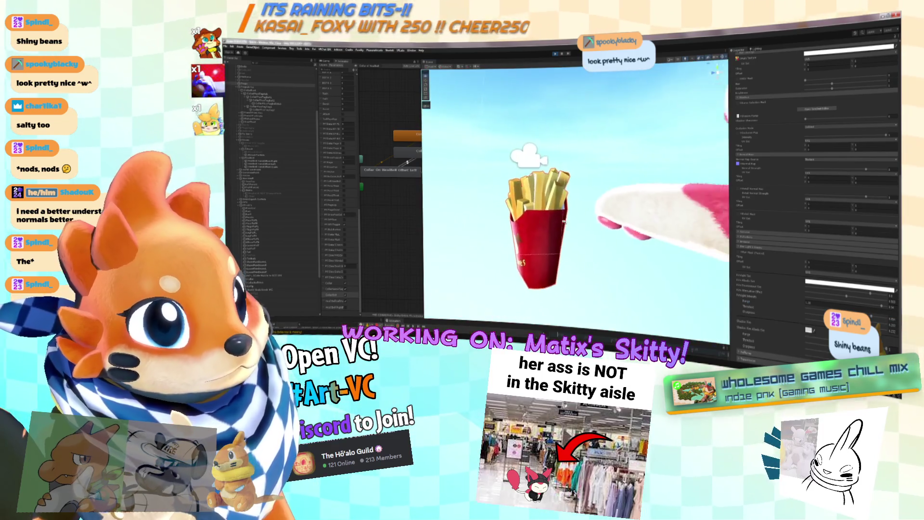
# Frame Skitty's chest and collar and save the scene with Ctrl+S.
pyautogui.press('f')
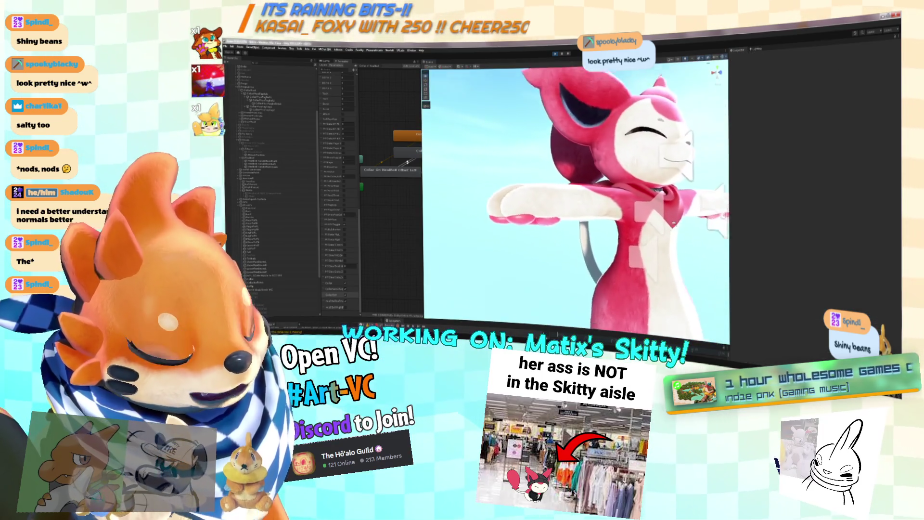
pyautogui.press('f')
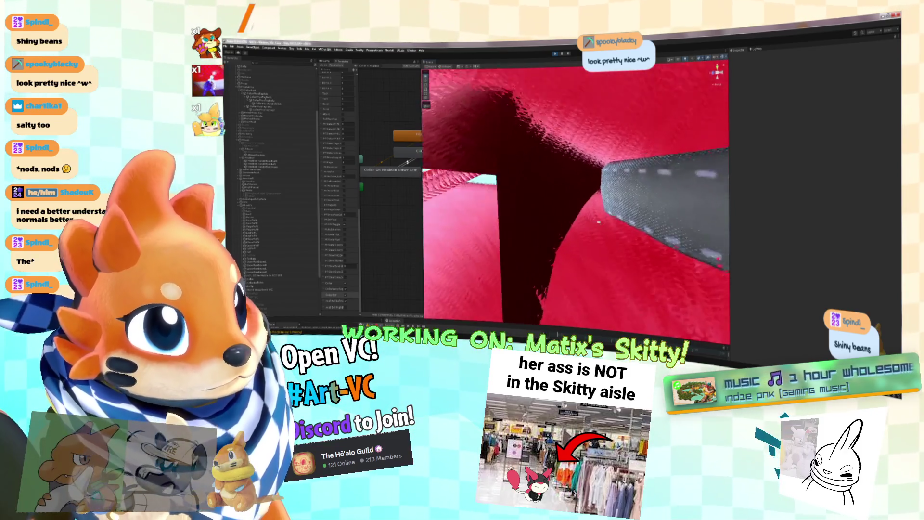
pyautogui.press('f')
pyautogui.hotkey('ctrl', 's')
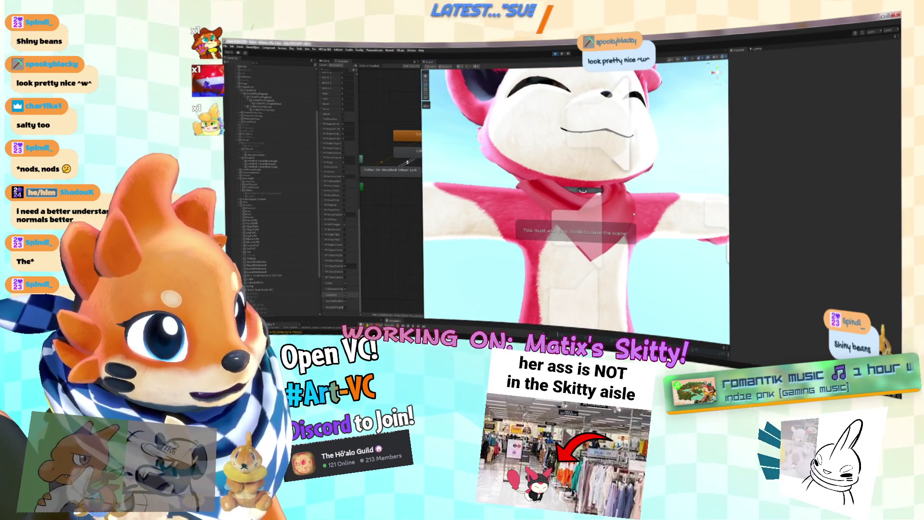
pyautogui.press('f')
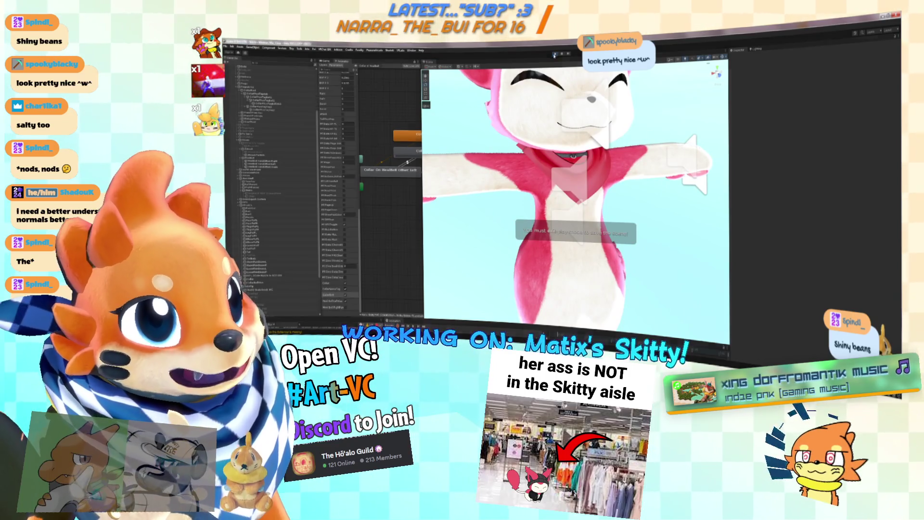
# Check the Game preview, return to the Animator, and orbit close to the yellow tail ball.
pyautogui.hotkey('ctrl', '2')
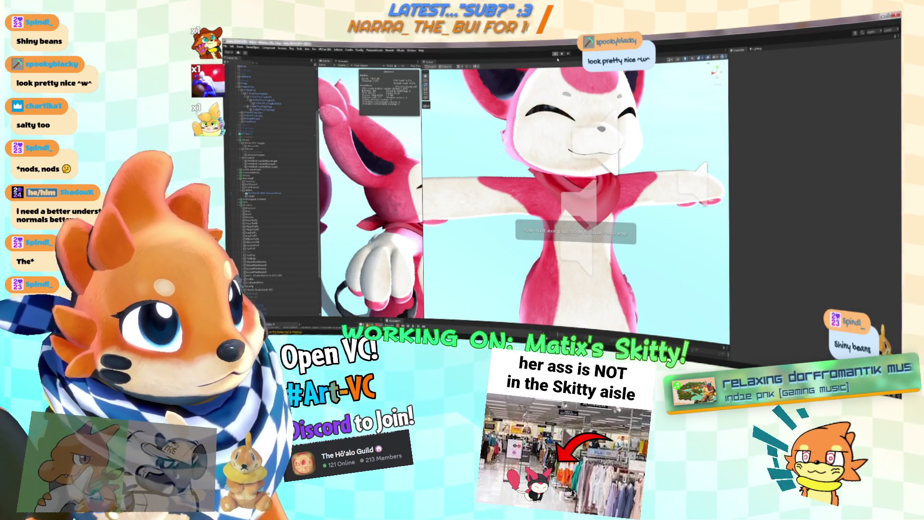
pyautogui.press('f')
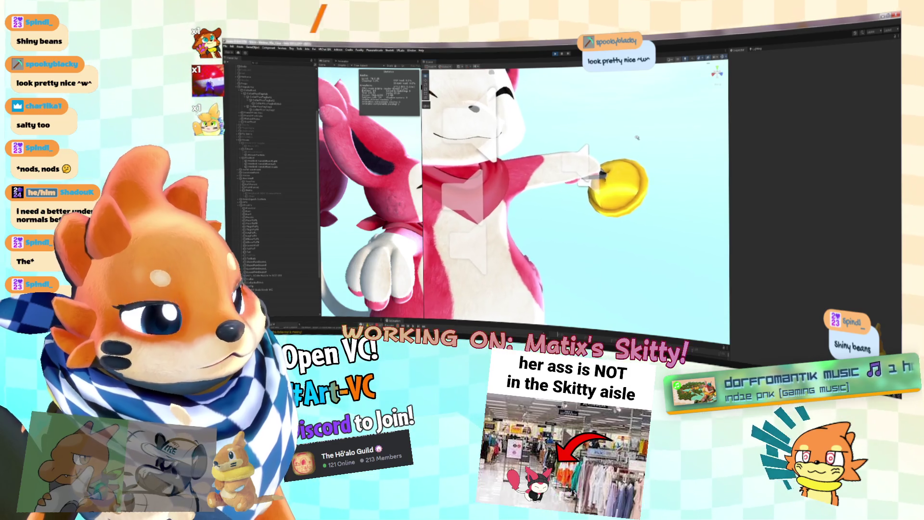
pyautogui.press('f')
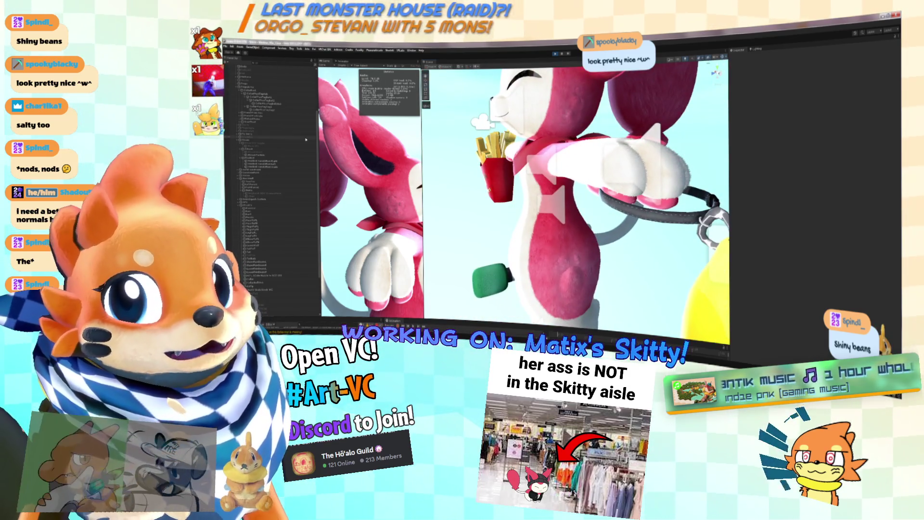
pyautogui.click(339, 62)
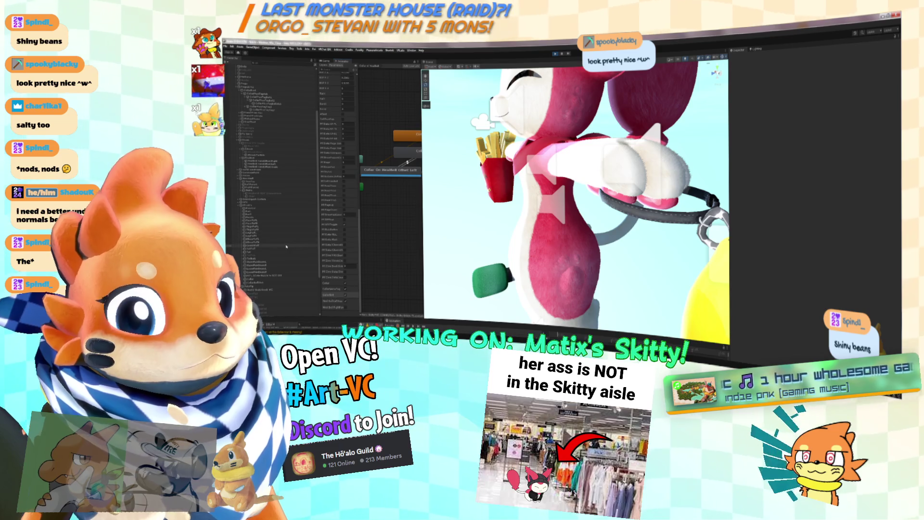
pyautogui.moveTo(557, 250); pyautogui.dragTo(579, 243)
pyautogui.scroll(5, 579, 244)
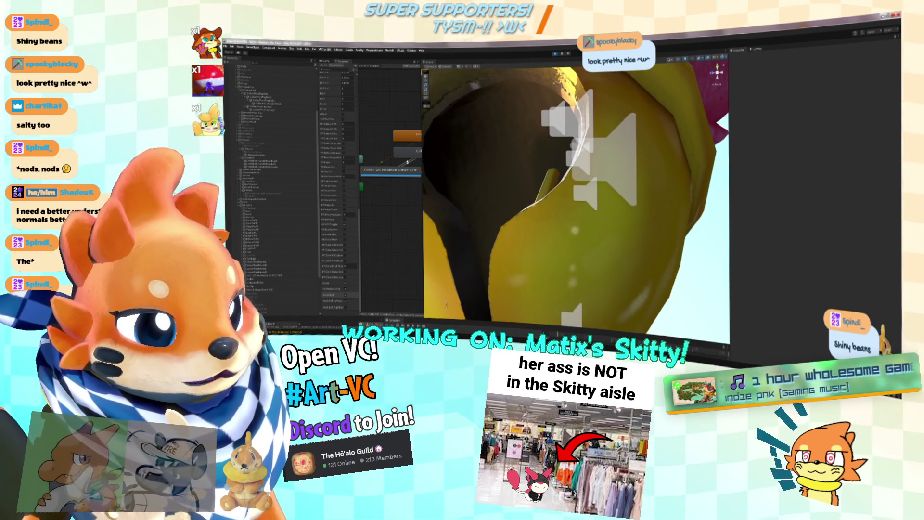
# Enlarge the Animation timeline panel and pick a different clip from its clip list.
pyautogui.moveTo(441, 320); pyautogui.dragTo(445, 253)
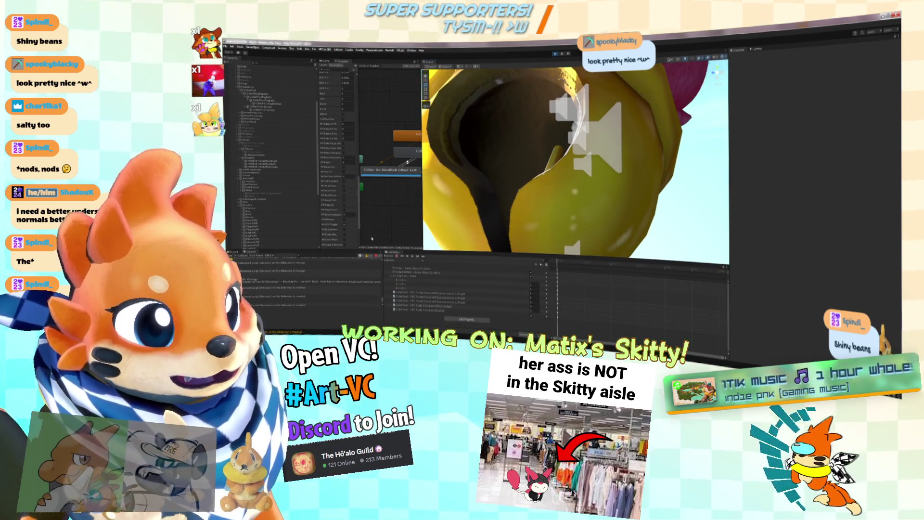
pyautogui.click(405, 262)
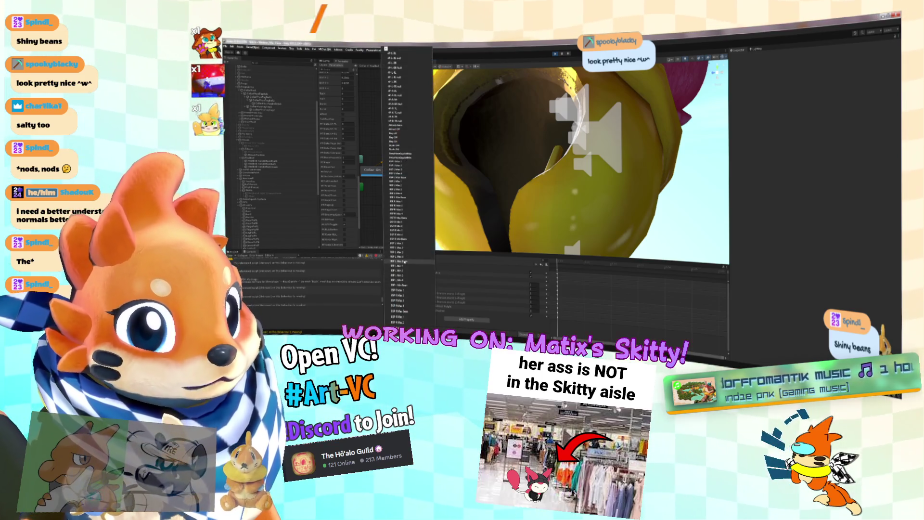
pyautogui.scroll(-5, 404, 279)
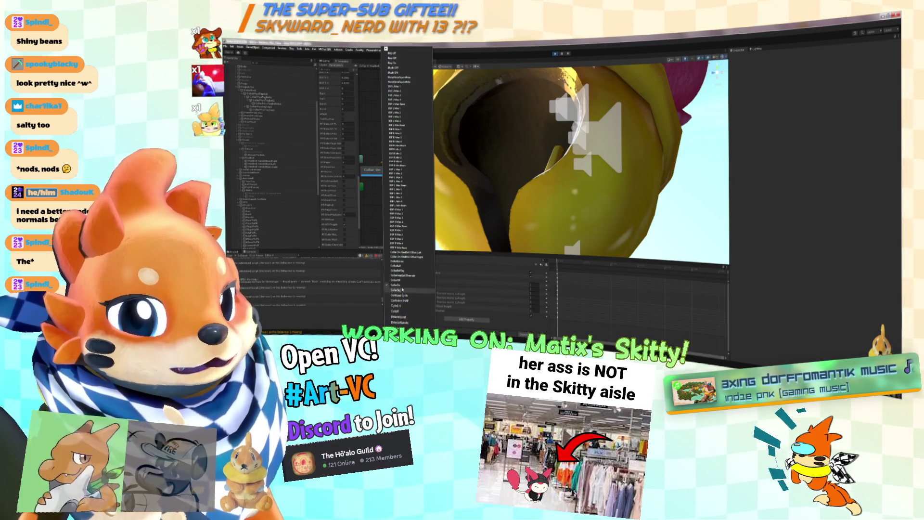
pyautogui.click(397, 281)
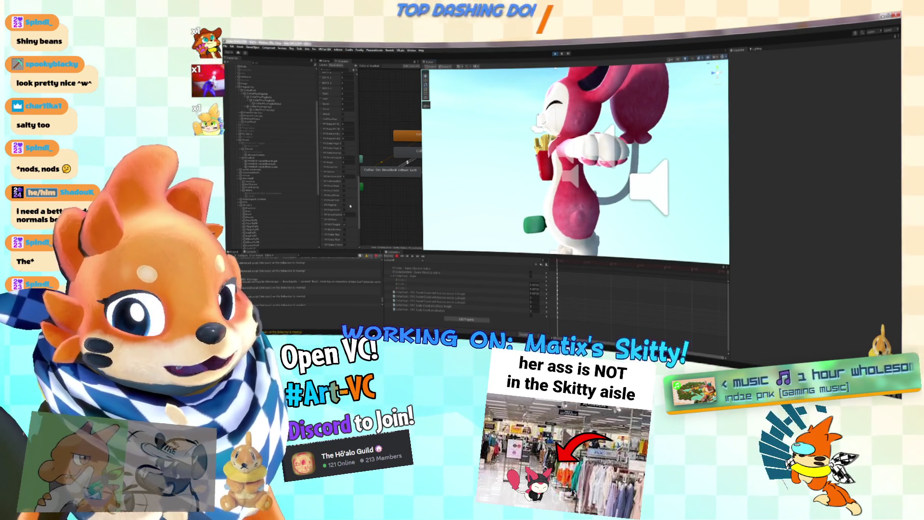
# Zoom and orbit around the French fries prop to inspect it up close.
pyautogui.scroll(-3, 270, 232)
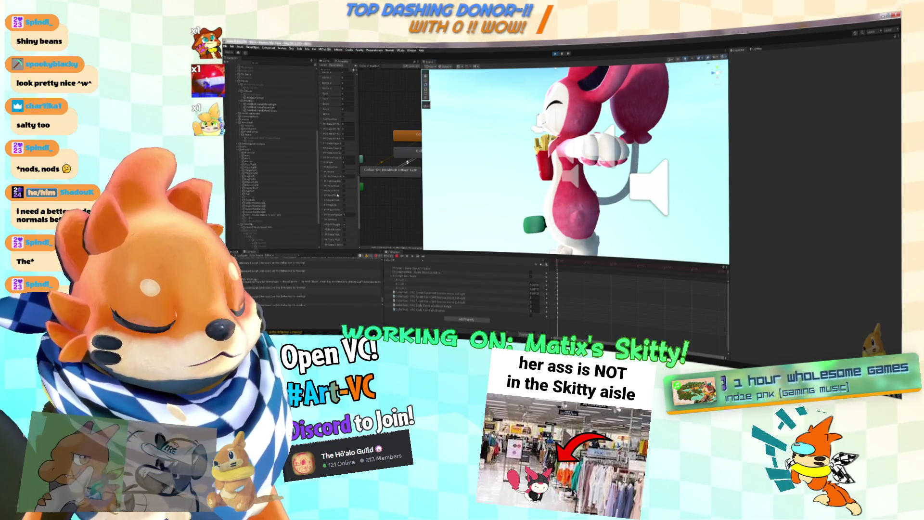
pyautogui.scroll(5, 597, 179)
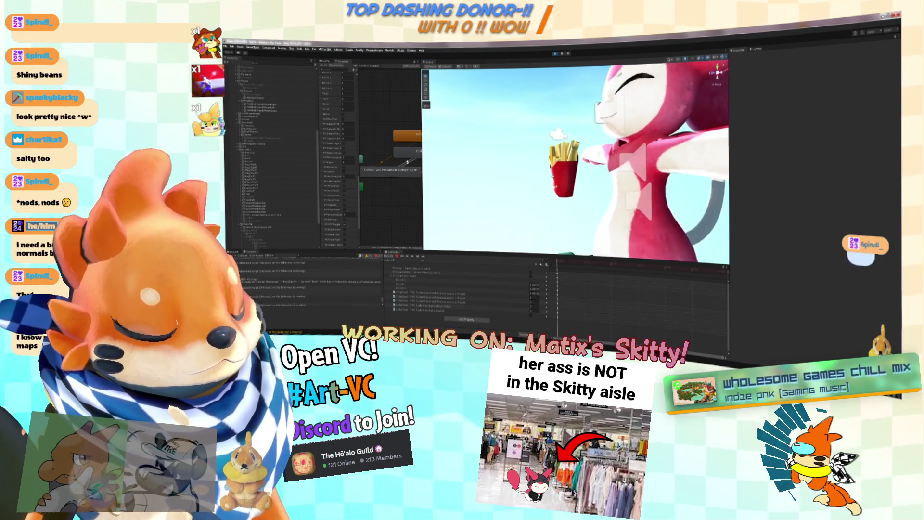
pyautogui.scroll(5, 597, 178)
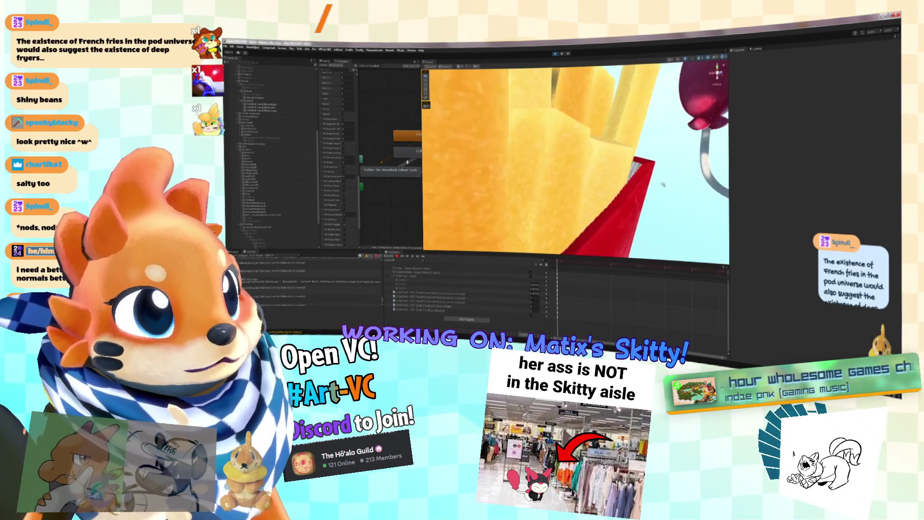
pyautogui.scroll(-4, 575, 159)
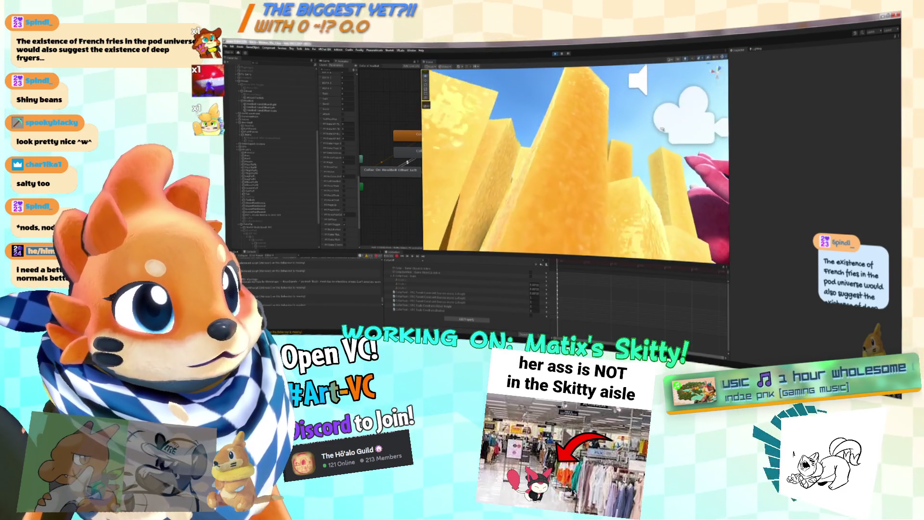
pyautogui.scroll(-2, 669, 125)
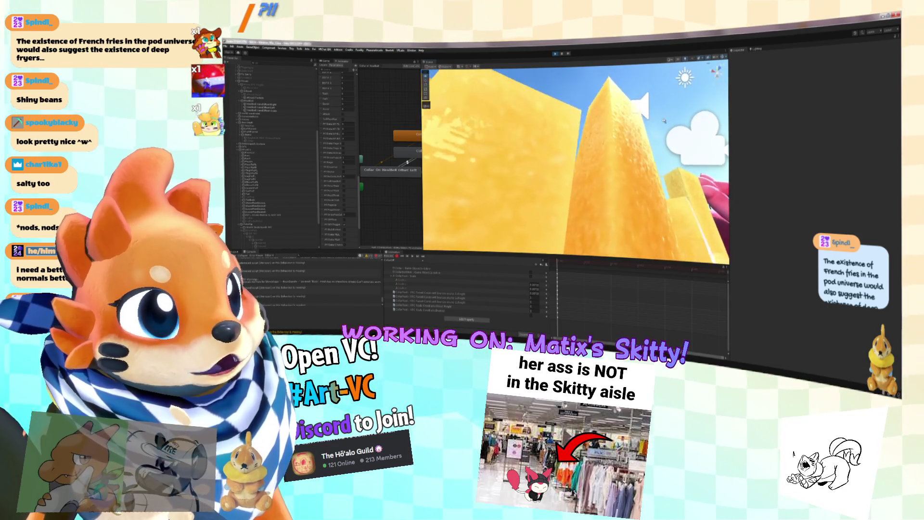
pyautogui.scroll(-3, 664, 121)
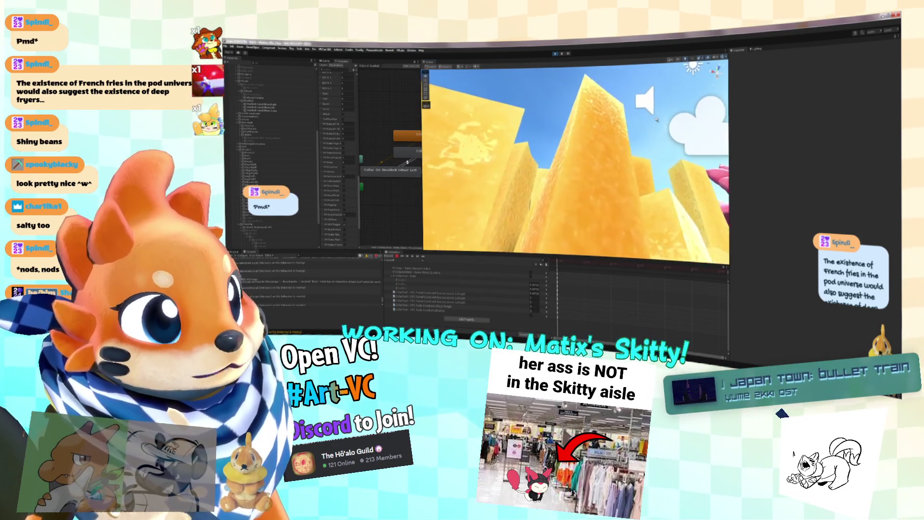
pyautogui.moveTo(657, 118); pyautogui.dragTo(680, 120)
# Zoom and orbit onto the green prop to view it from another side.
pyautogui.scroll(-3, 678, 120)
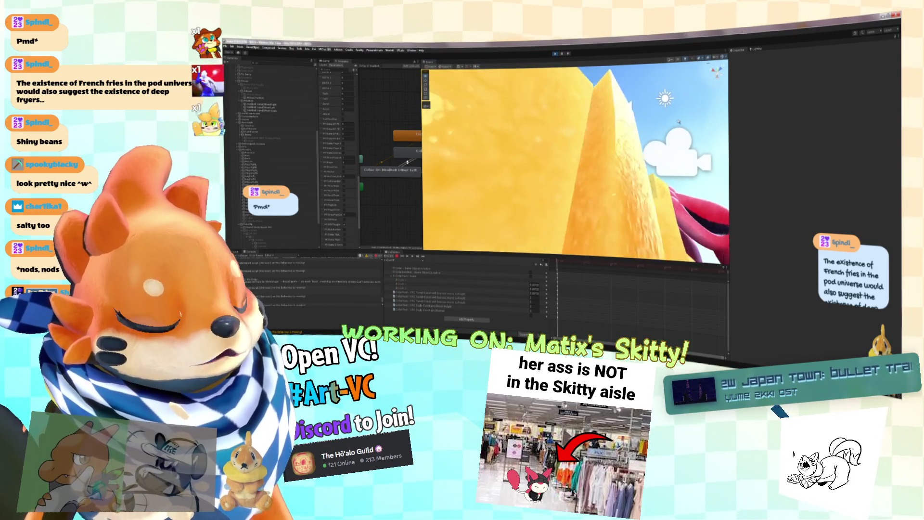
pyautogui.scroll(4, 677, 120)
pyautogui.scroll(-3, 643, 215)
pyautogui.scroll(5, 643, 215)
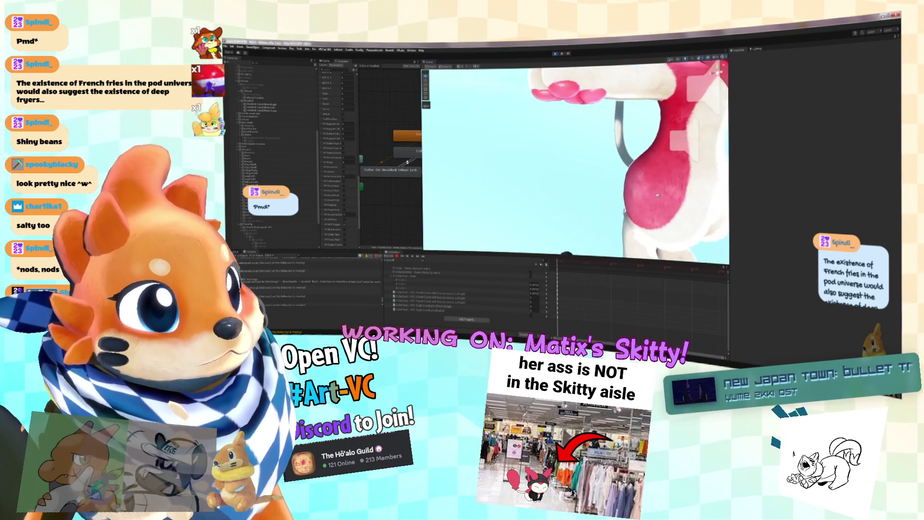
pyautogui.moveTo(643, 215)
pyautogui.mouseDown()
pyautogui.moveTo(568, 189)
pyautogui.moveTo(600, 188)
pyautogui.mouseUp()
pyautogui.scroll(5, 598, 190)
pyautogui.scroll(-7, 597, 189)
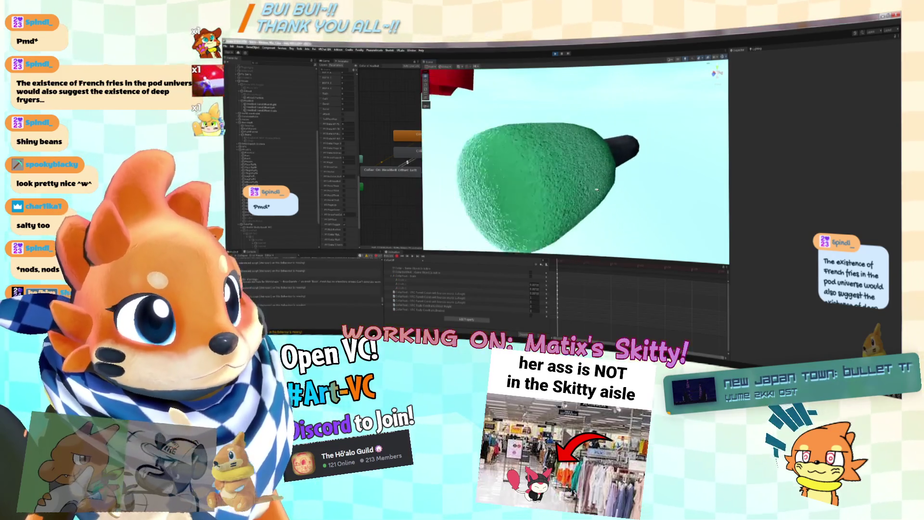
# Select the Directional Light and drag its rotation to change the props' shading.
pyautogui.scroll(4, 596, 189)
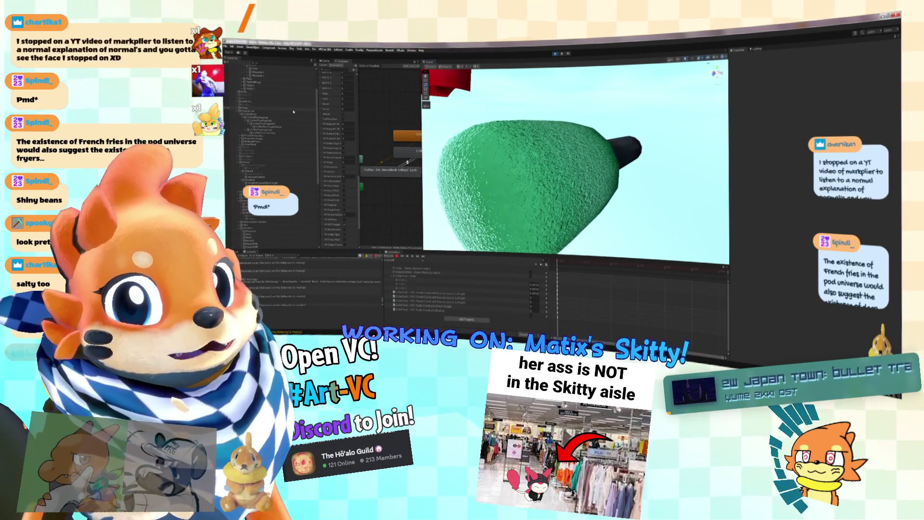
pyautogui.scroll(5, 267, 140)
pyautogui.click(258, 75)
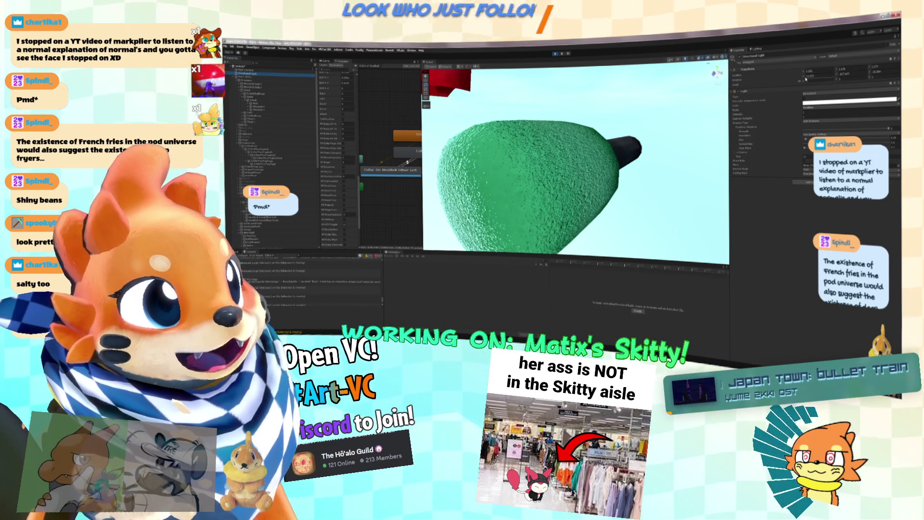
pyautogui.moveTo(804, 76)
pyautogui.mouseDown()
pyautogui.moveTo(754, 91)
pyautogui.moveTo(269, 82)
pyautogui.moveTo(289, 81)
pyautogui.moveTo(279, 82)
pyautogui.mouseUp()
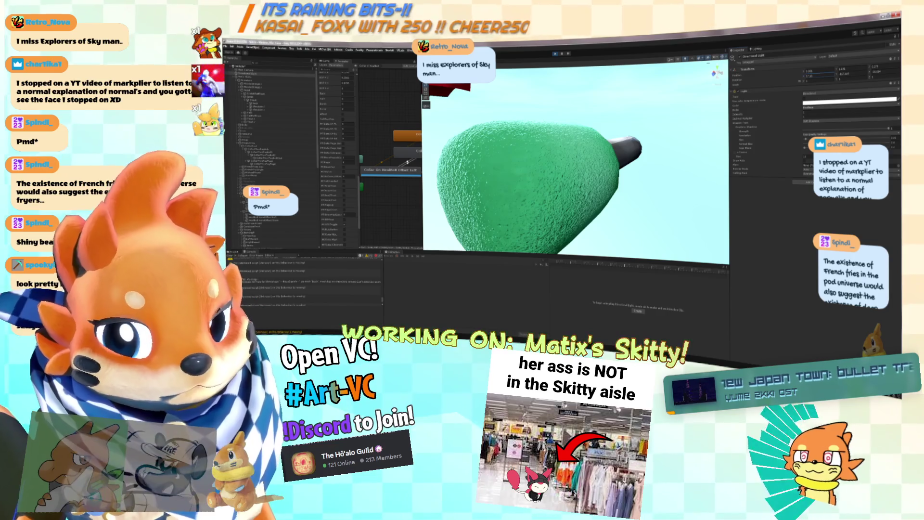
# Zoom and pan the Scene view out to show Skitty's head and whole body.
pyautogui.scroll(-10, 538, 145)
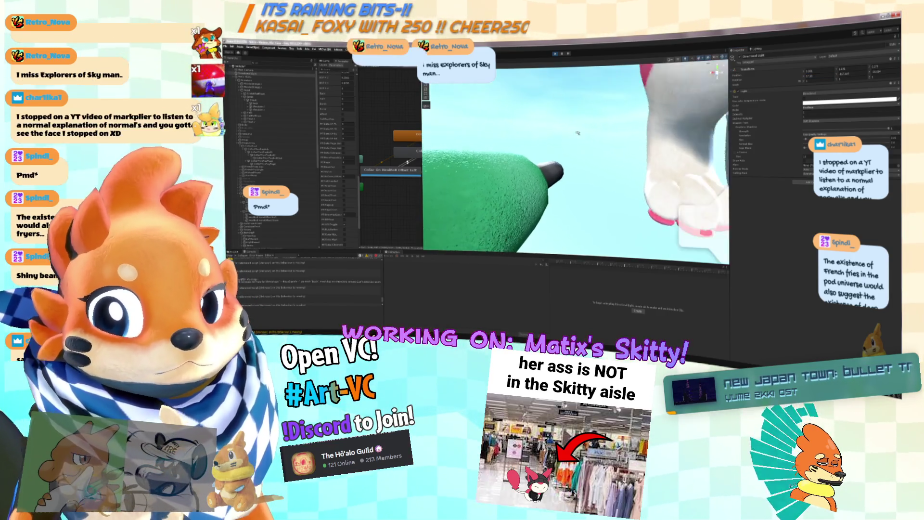
pyautogui.scroll(-2, 575, 158)
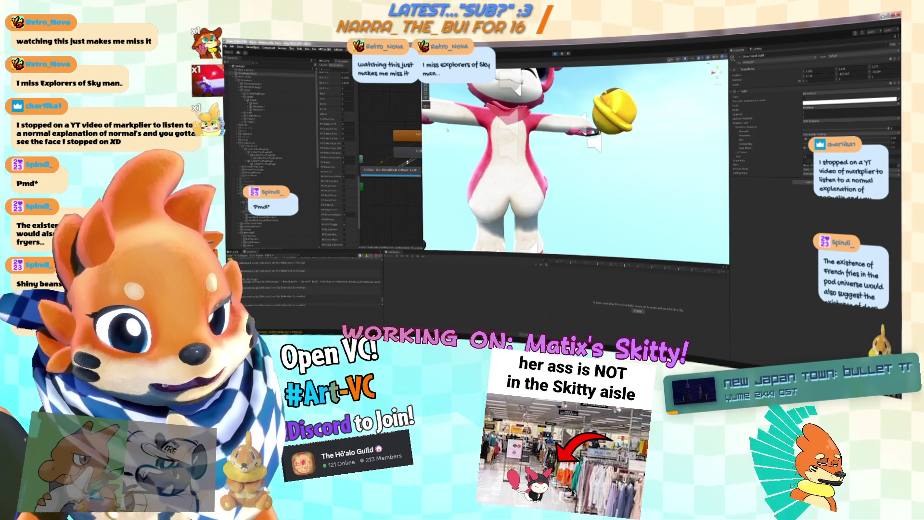
pyautogui.moveTo(603, 145); pyautogui.dragTo(619, 161)
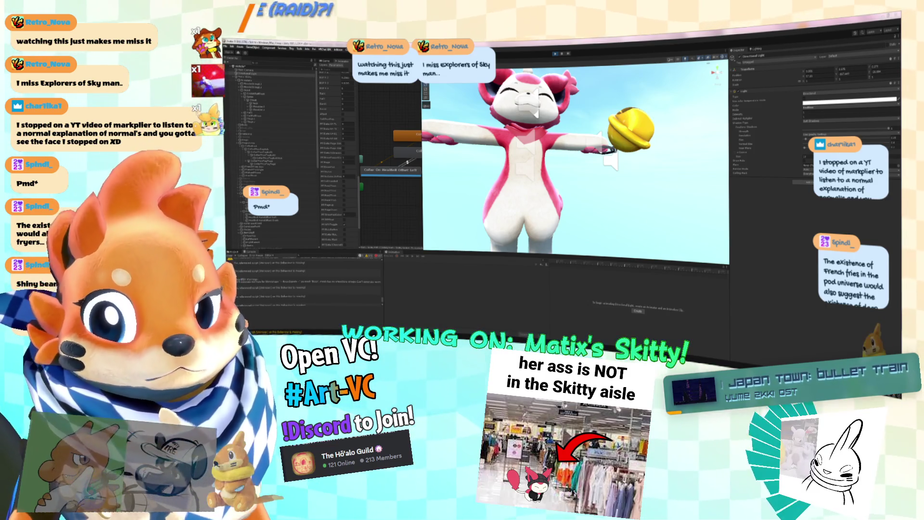
pyautogui.hotkey('alt', 'Tab')
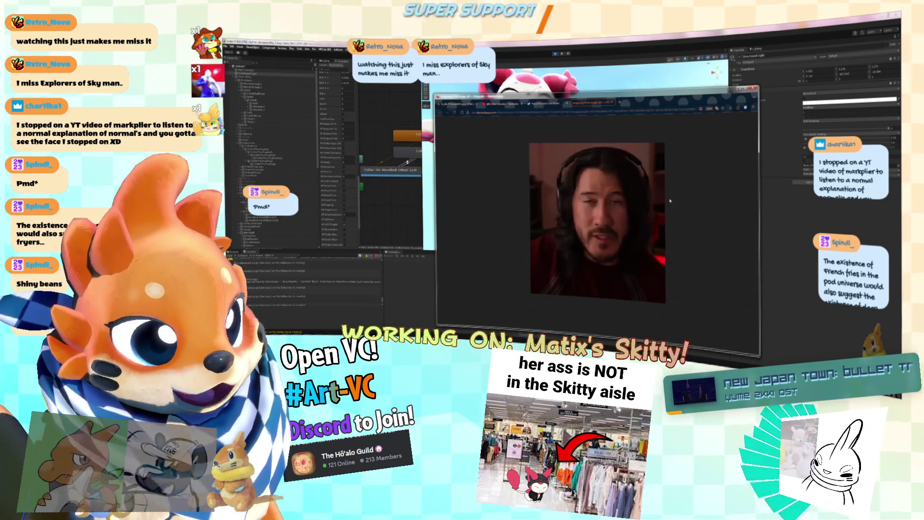
# Copy the face image from the paused video frame.
pyautogui.rightClick(640, 194)
pyautogui.click(649, 203)
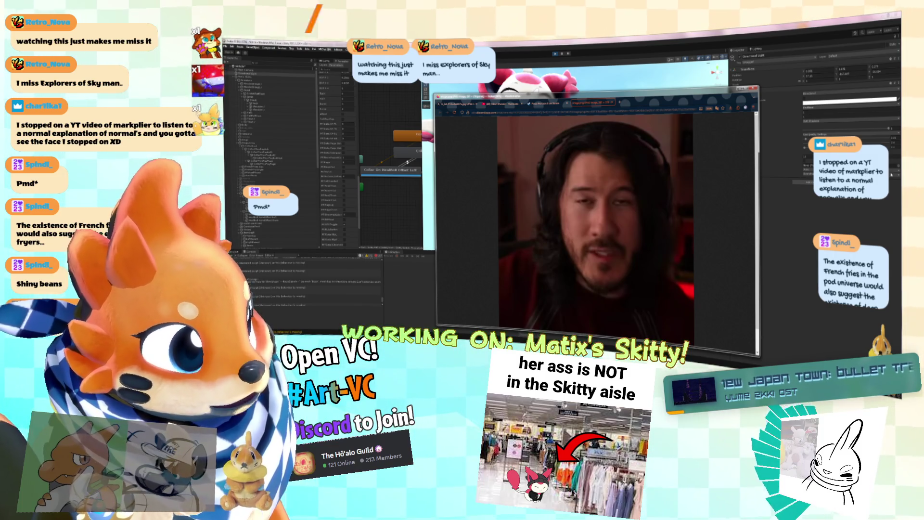
pyautogui.press('super')
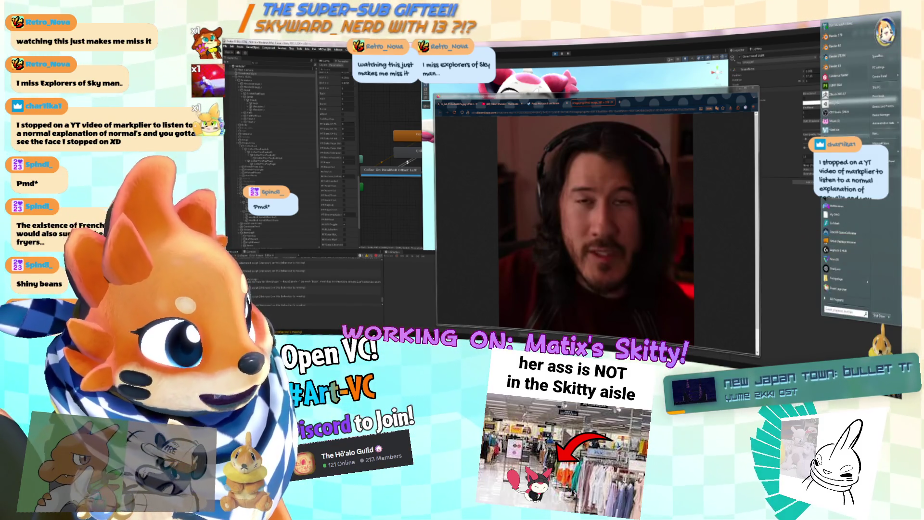
pyautogui.press('Escape')
# Save the video frame image to disk with file name 'sk', then open a new tab.
pyautogui.rightClick(651, 192)
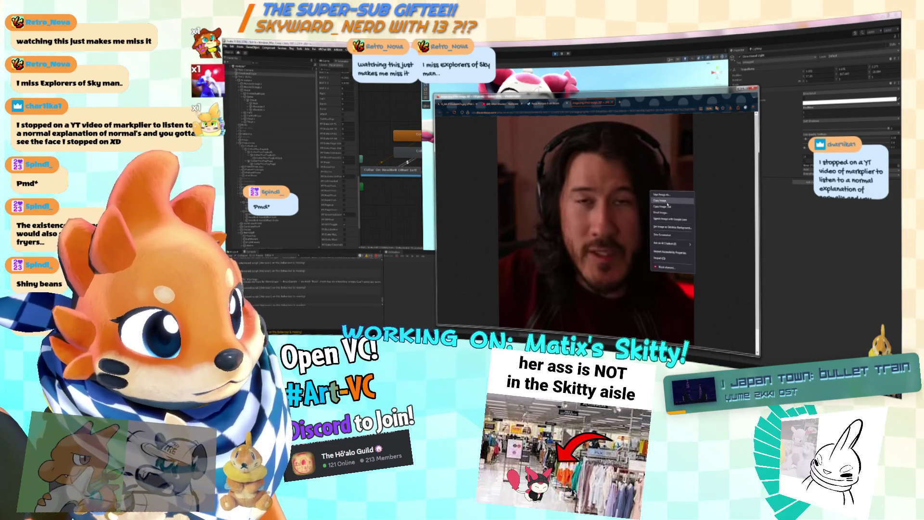
pyautogui.click(668, 199)
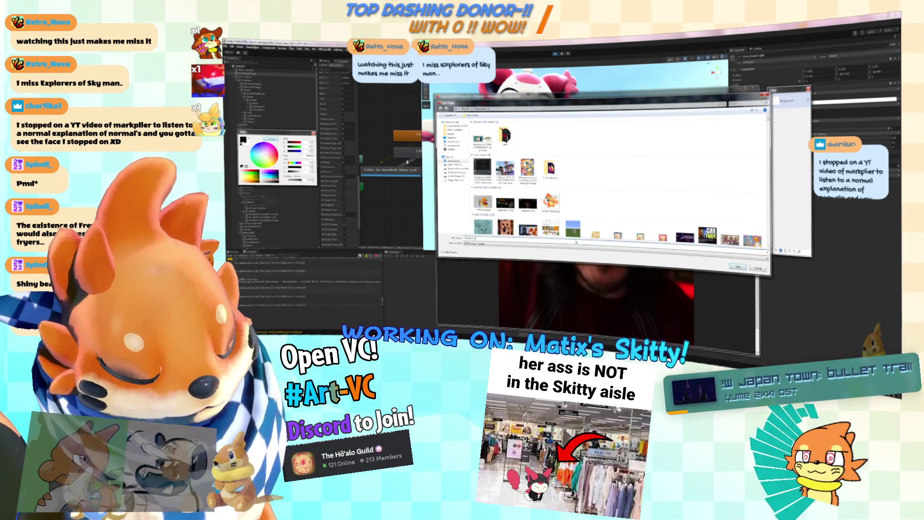
pyautogui.write('sk')
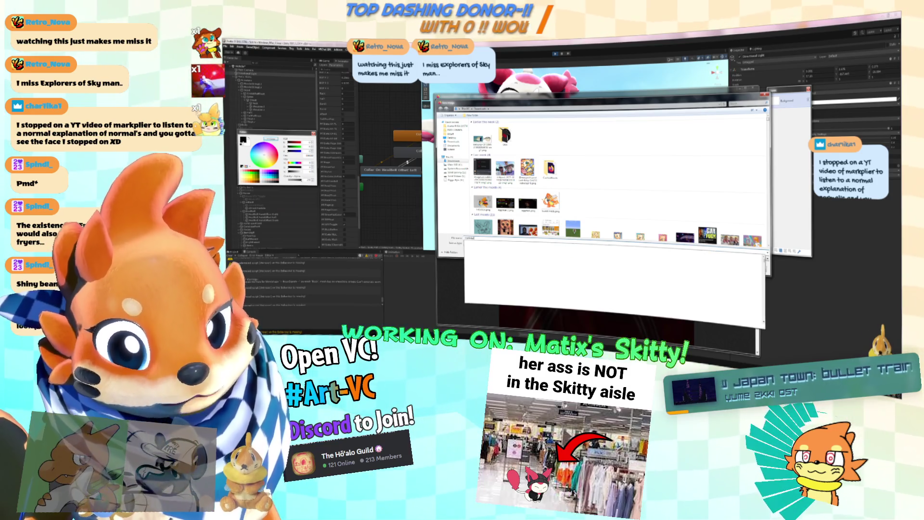
pyautogui.press('Return')
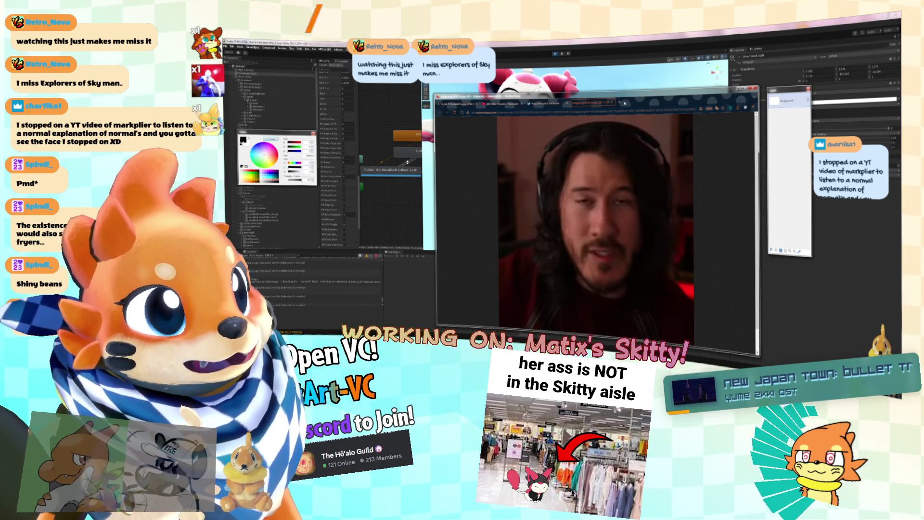
pyautogui.click(625, 103)
# Search 'image to normalmap', open NormalMap Online and load the saved face photo from Downloads.
pyautogui.write('o normalmap')
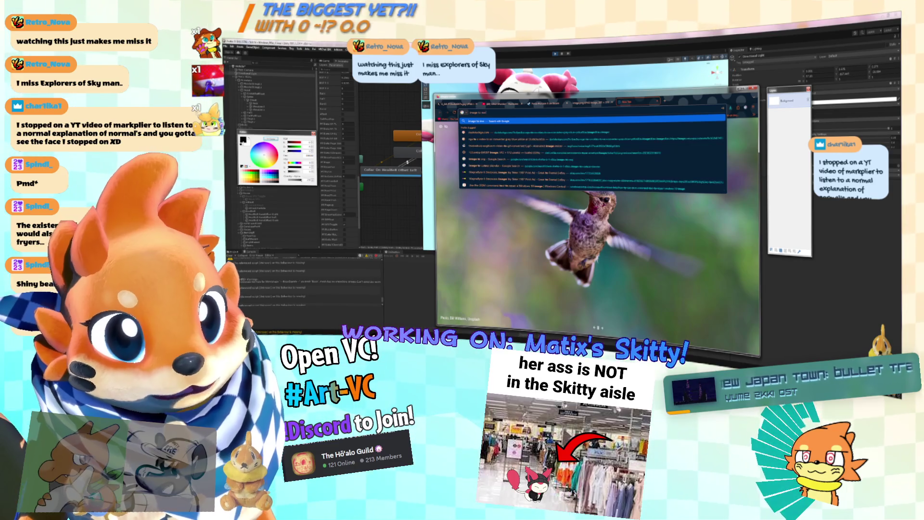
pyautogui.press('Return')
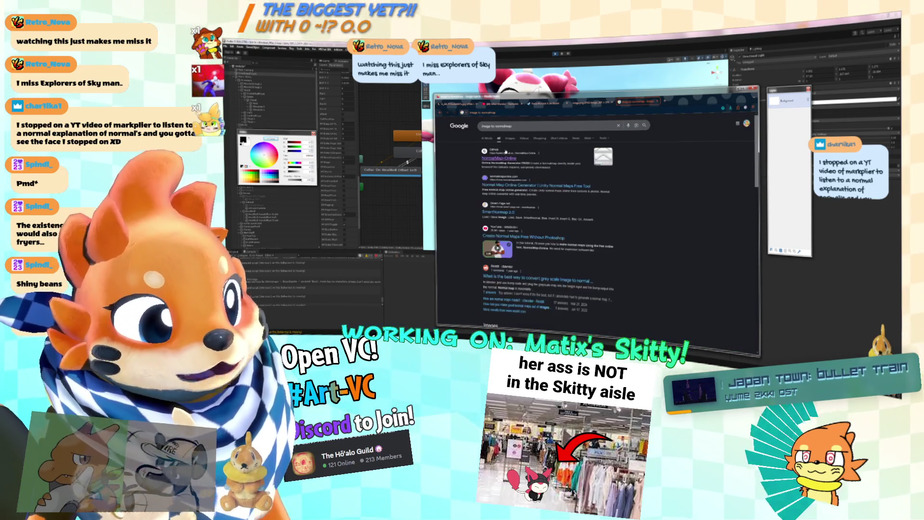
pyautogui.click(492, 151)
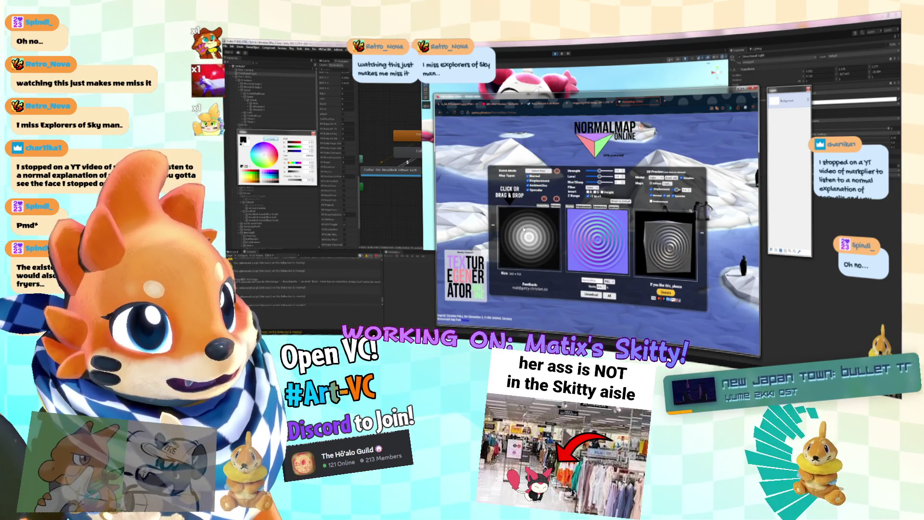
pyautogui.click(524, 228)
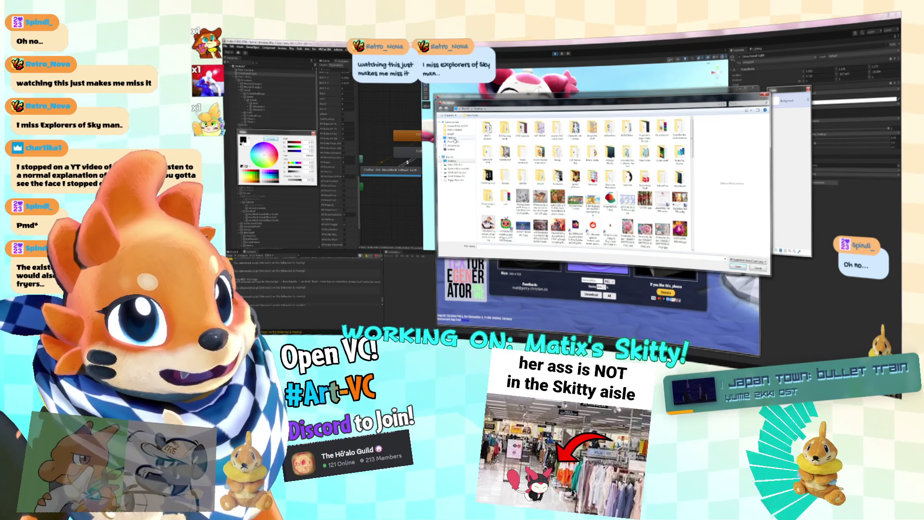
pyautogui.click(453, 141)
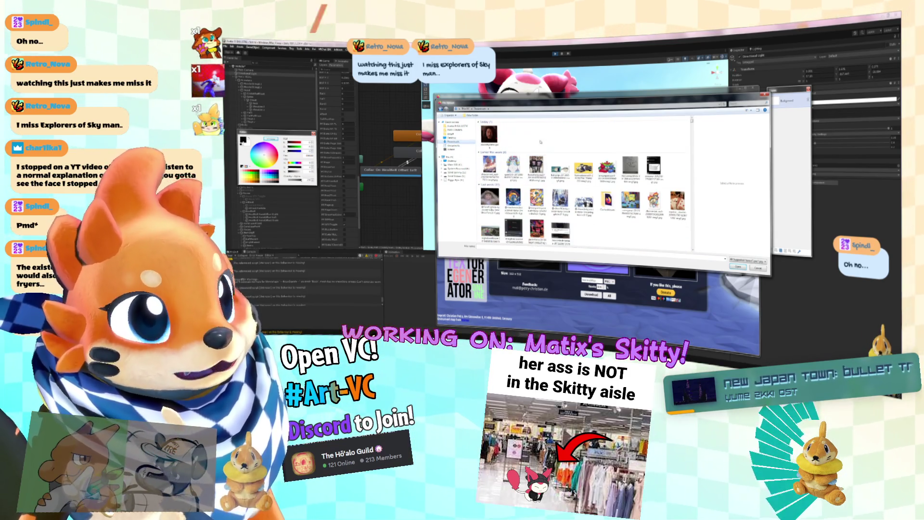
pyautogui.click(488, 134)
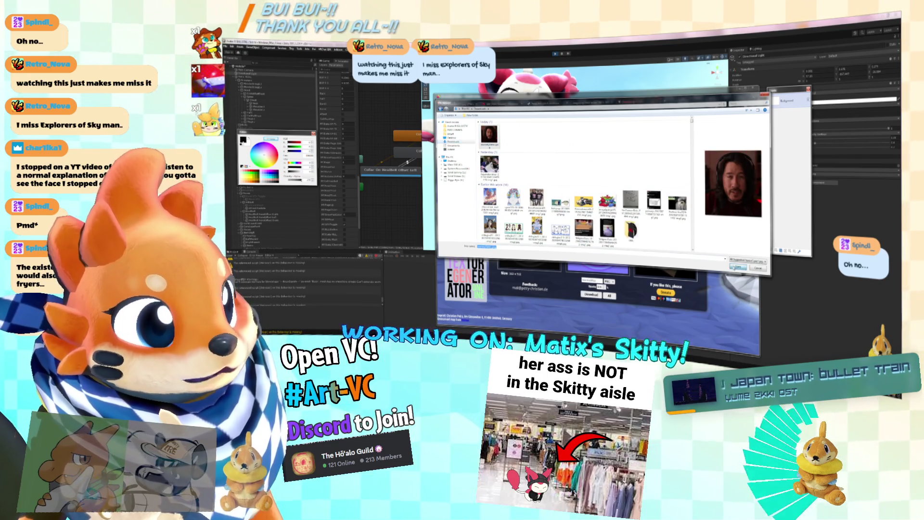
pyautogui.press('Return')
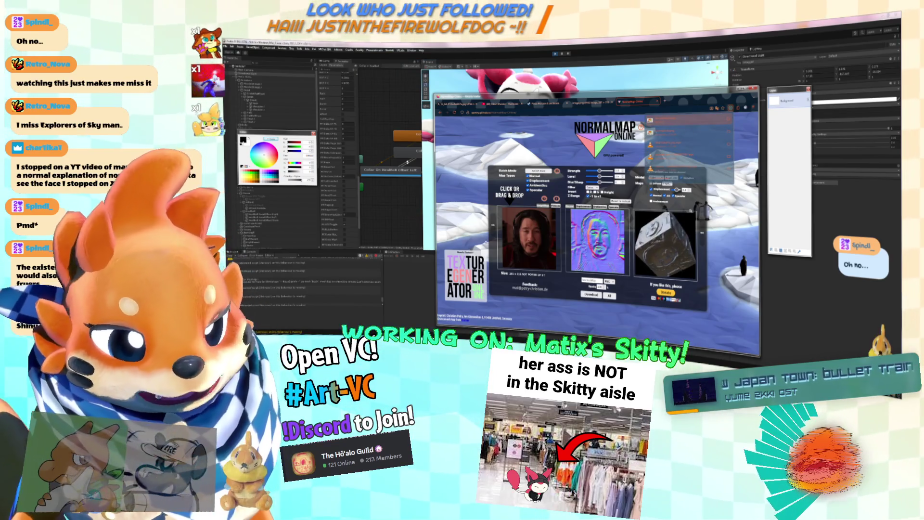
# Check the recently downloaded files, then return to Unity.
pyautogui.hotkey('alt', 'Tab')
pyautogui.hotkey('alt', 'Tab')
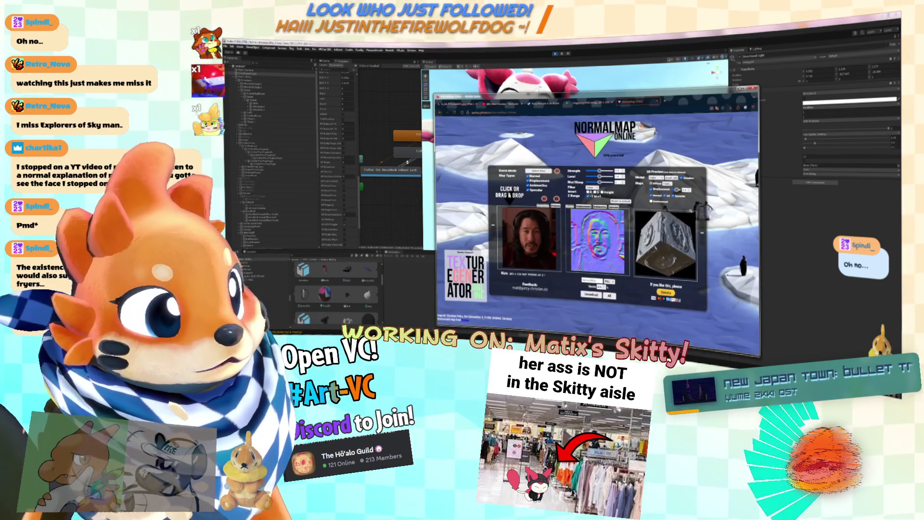
pyautogui.click(731, 108)
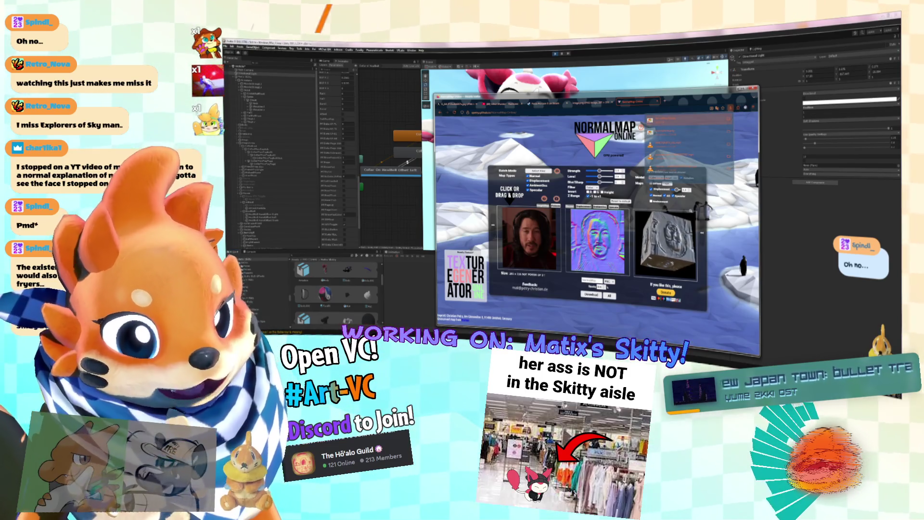
pyautogui.click(367, 285)
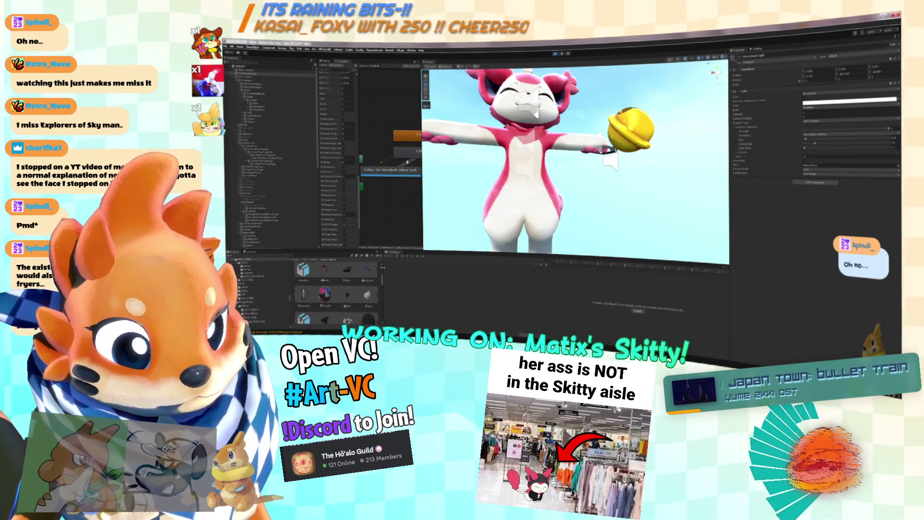
# Select Skitty's collar, frame it, and orbit to view it from the front.
pyautogui.moveTo(644, 173); pyautogui.dragTo(592, 174)
pyautogui.scroll(3, 578, 159)
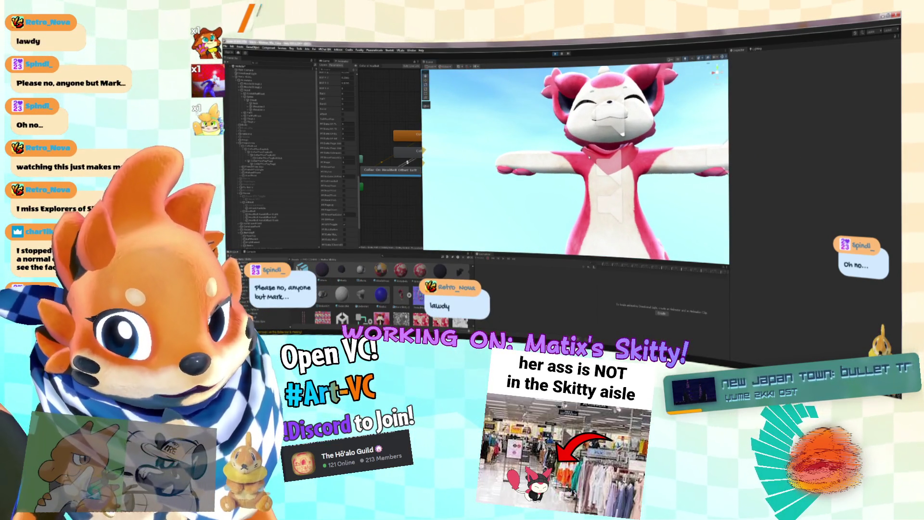
pyautogui.click(592, 159)
pyautogui.press('f')
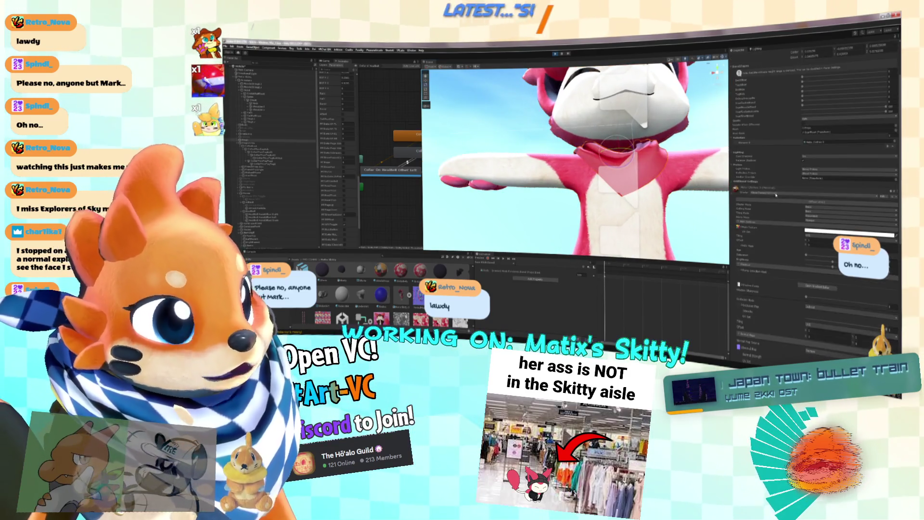
pyautogui.scroll(-5, 813, 193)
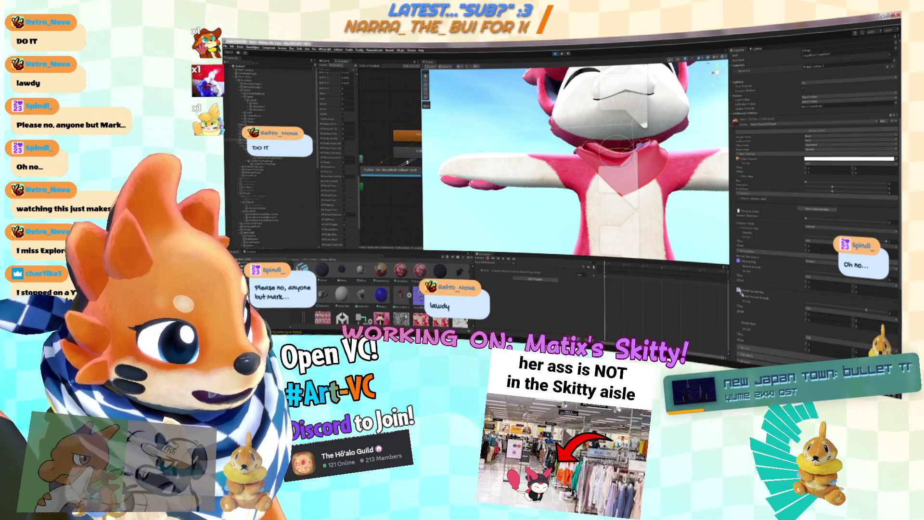
pyautogui.moveTo(616, 207); pyautogui.dragTo(628, 222)
# Adjust the collar material's Detail Normal Map, fading out the embossed face pattern.
pyautogui.moveTo(822, 326); pyautogui.dragTo(871, 327)
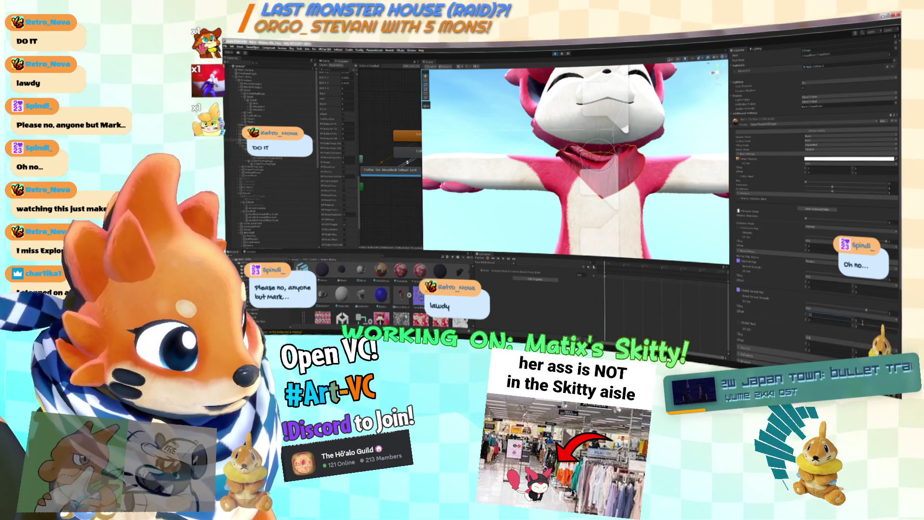
pyautogui.moveTo(626, 212)
pyautogui.mouseDown()
pyautogui.moveTo(642, 220)
pyautogui.moveTo(607, 223)
pyautogui.moveTo(578, 212)
pyautogui.mouseUp()
pyautogui.scroll(10, 642, 221)
pyautogui.scroll(-5, 577, 211)
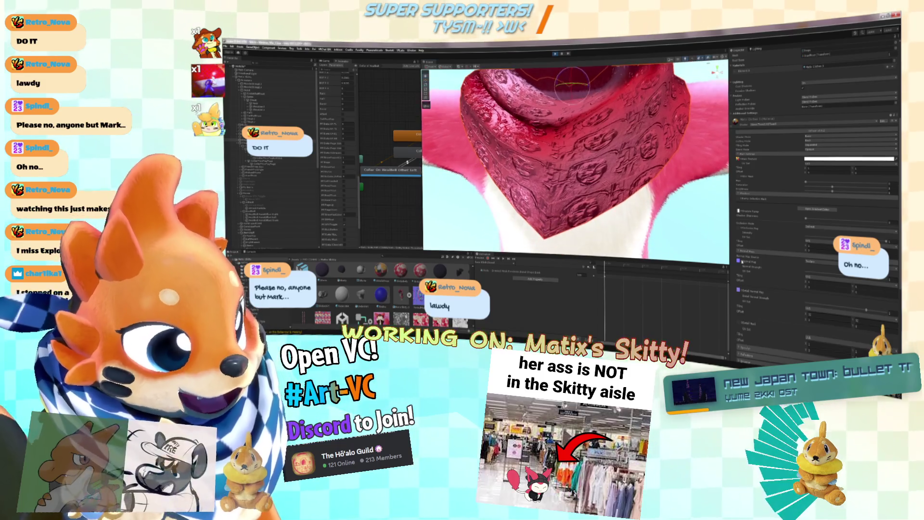
pyautogui.moveTo(864, 311); pyautogui.dragTo(812, 303)
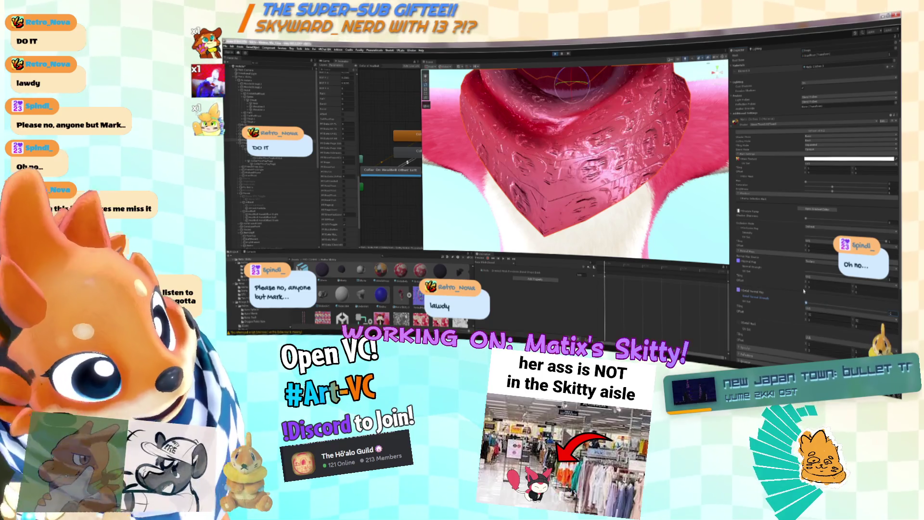
# Uncheck Detail Normal Map on the collar's material.
pyautogui.moveTo(699, 190); pyautogui.dragTo(789, 205)
pyautogui.click(739, 291)
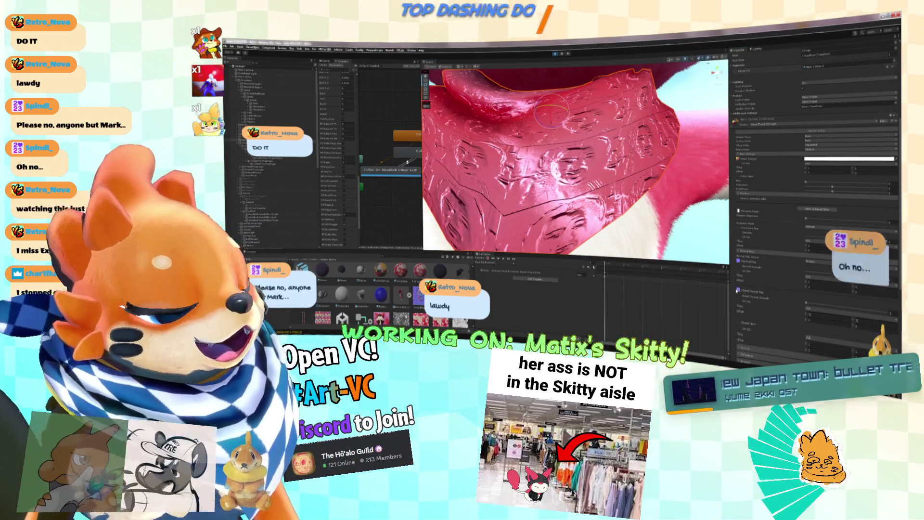
pyautogui.scroll(-10, 655, 220)
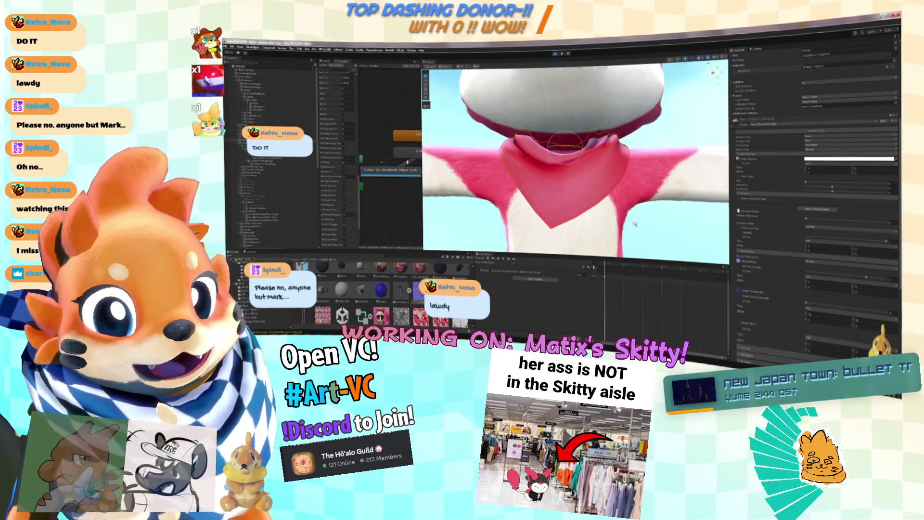
pyautogui.moveTo(654, 220); pyautogui.dragTo(486, 216)
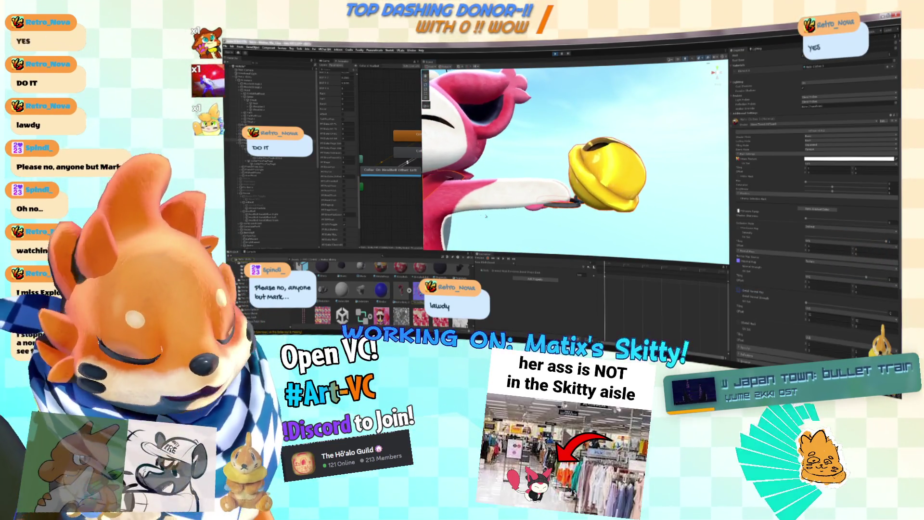
# Orbit to the bell and pick a different clip from the Animation window's clip dropdown.
pyautogui.moveTo(538, 151); pyautogui.dragTo(523, 169)
pyautogui.scroll(8, 523, 169)
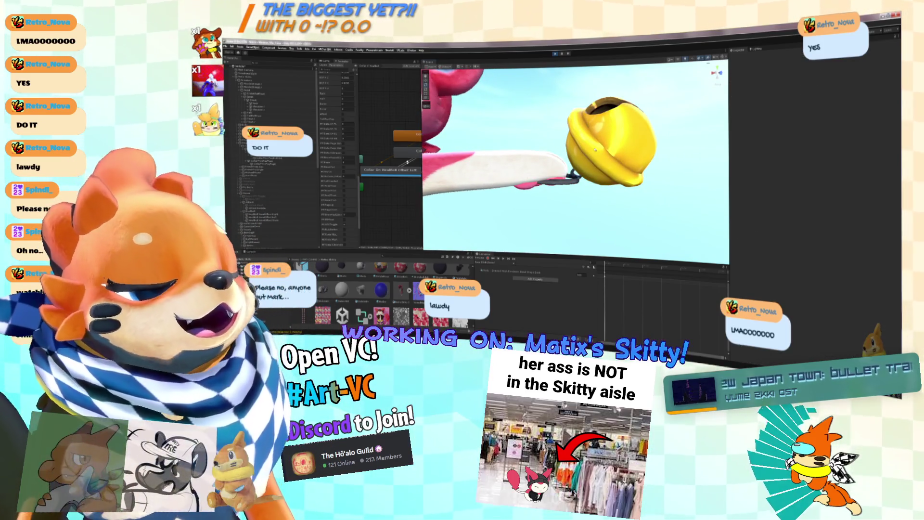
pyautogui.click(506, 270)
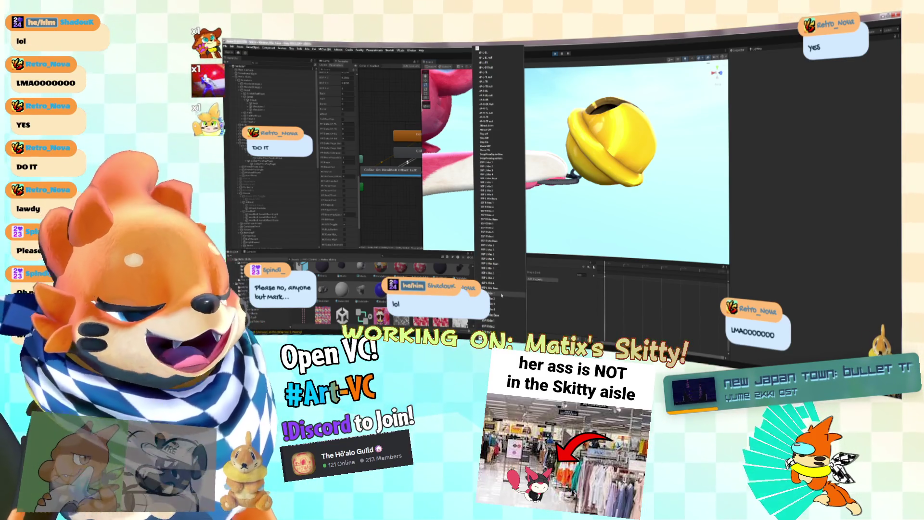
pyautogui.scroll(-1, 495, 262)
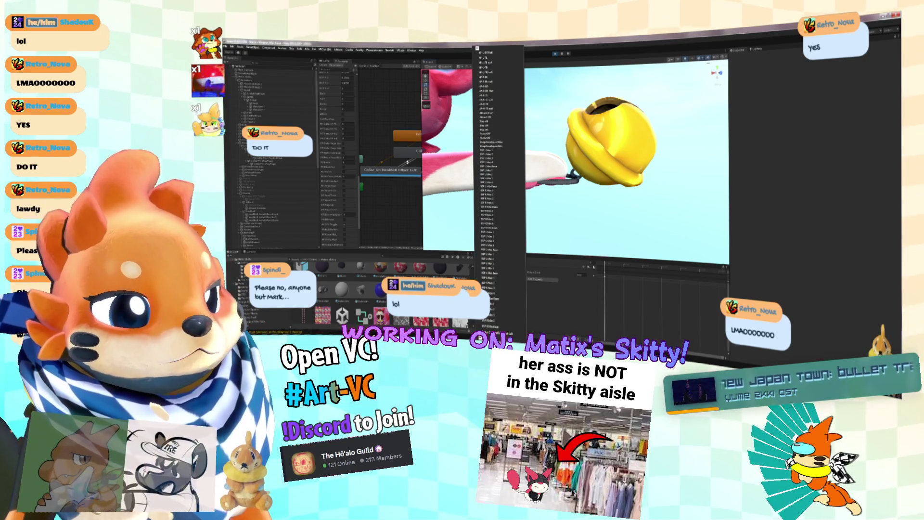
pyautogui.click(496, 300)
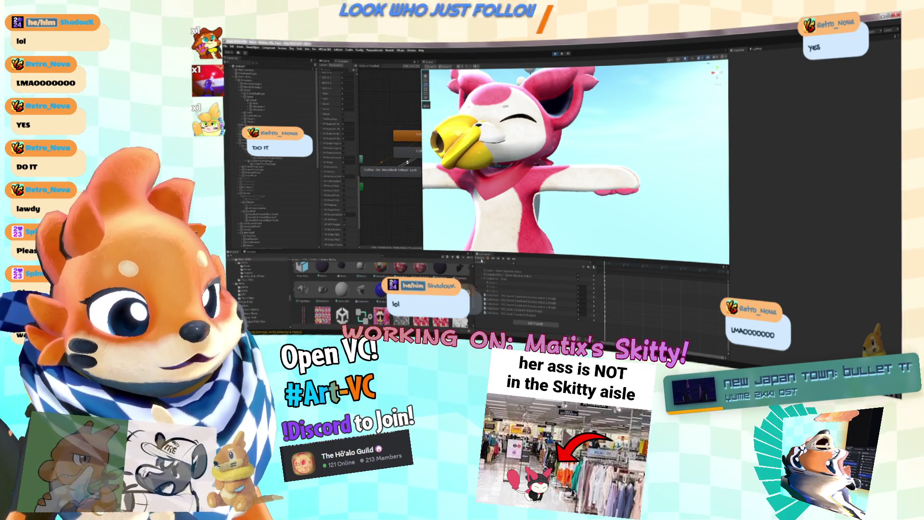
# Add the Collar On Healbell properties to the animation clip via Add Property.
pyautogui.click(489, 266)
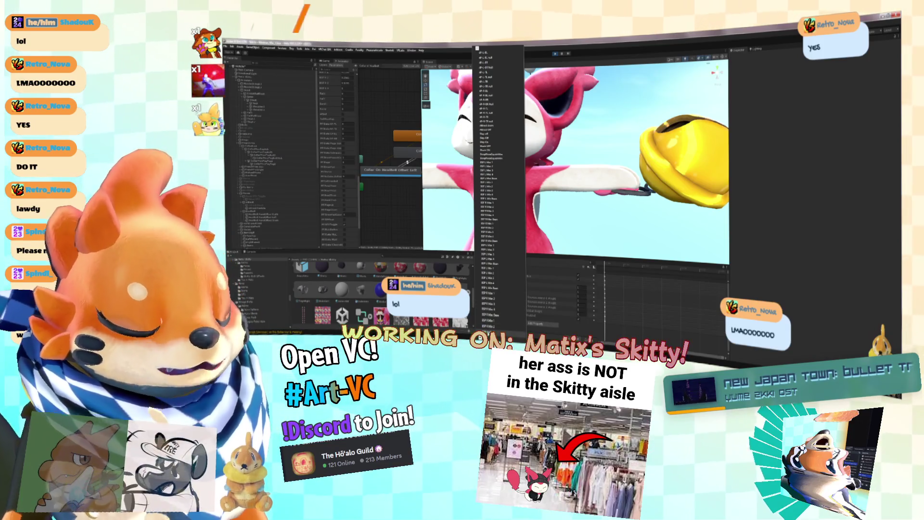
pyautogui.scroll(-5, 496, 192)
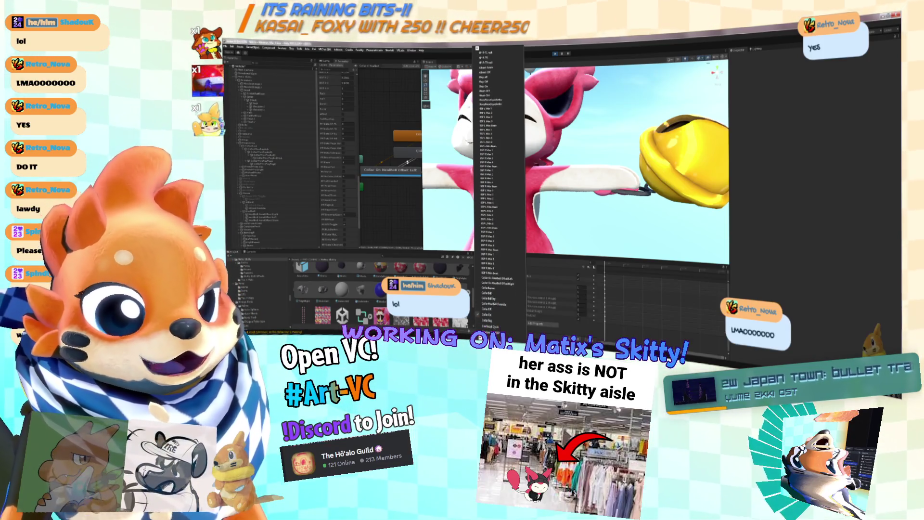
pyautogui.scroll(-1, 498, 188)
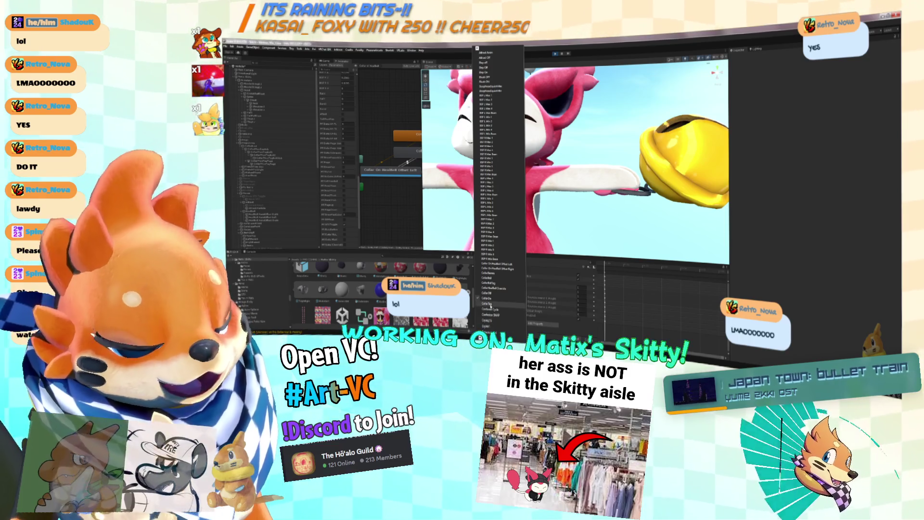
pyautogui.click(489, 303)
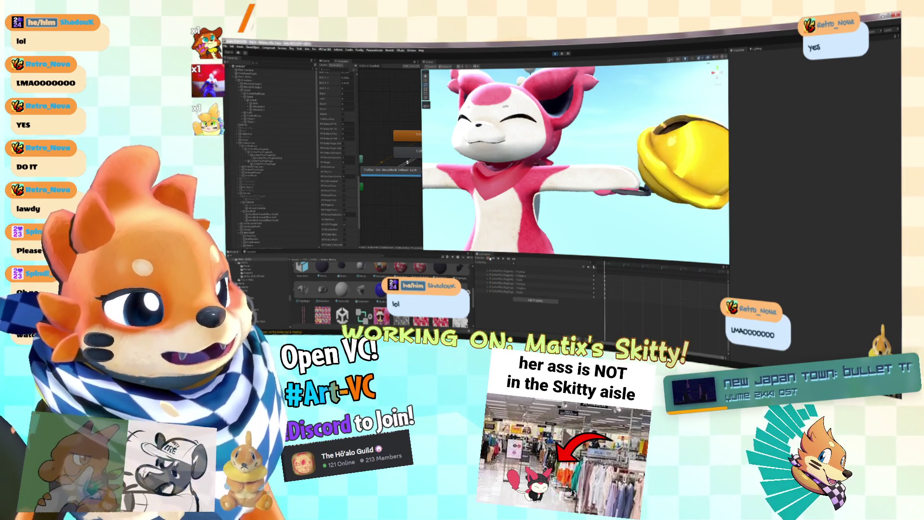
pyautogui.click(491, 293)
pyautogui.scroll(-5, 490, 308)
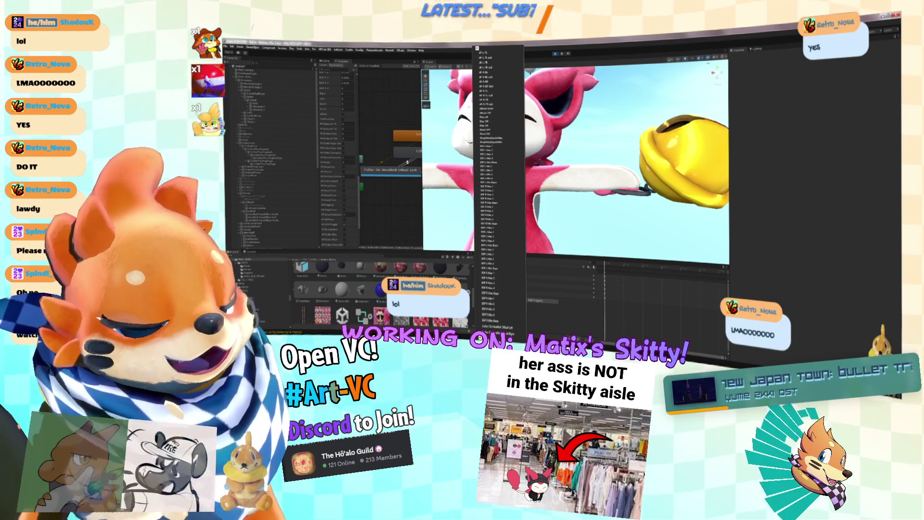
pyautogui.click(488, 295)
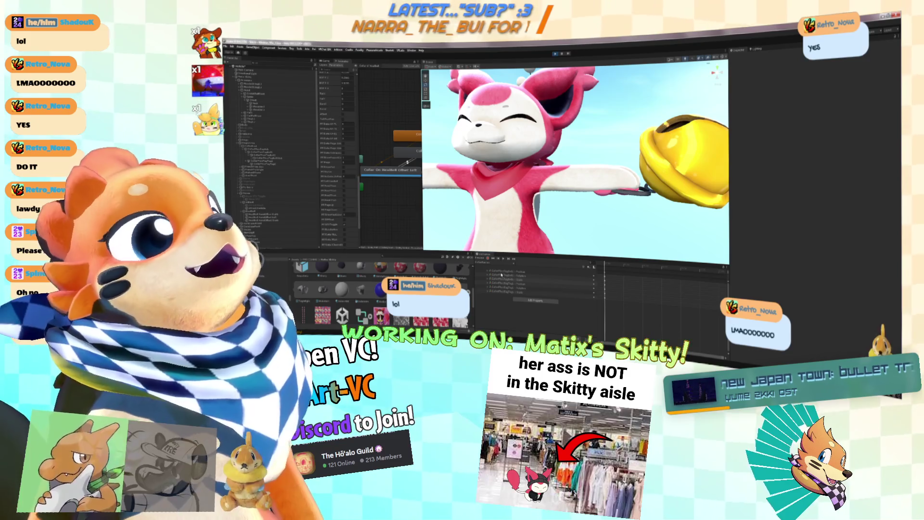
# Remove the unneeded animated properties and add another Collar property.
pyautogui.click(489, 271)
pyautogui.click(489, 271)
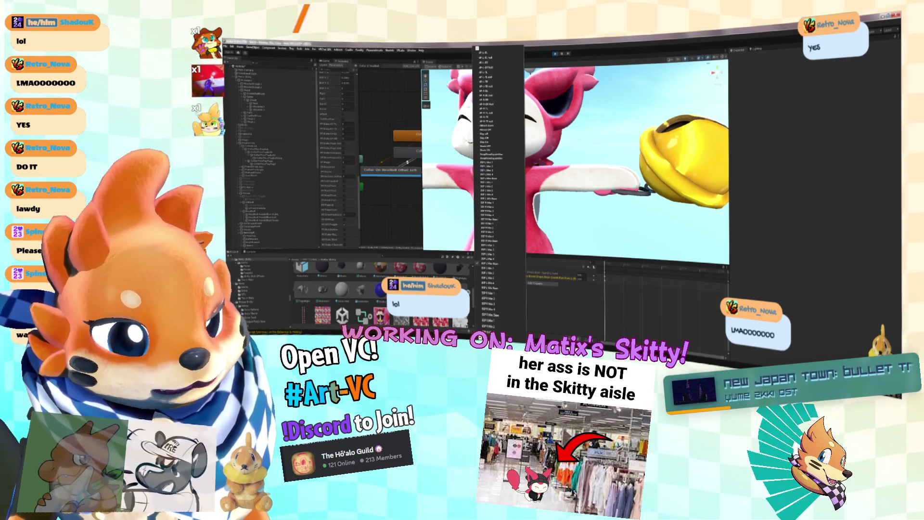
pyautogui.scroll(-5, 495, 193)
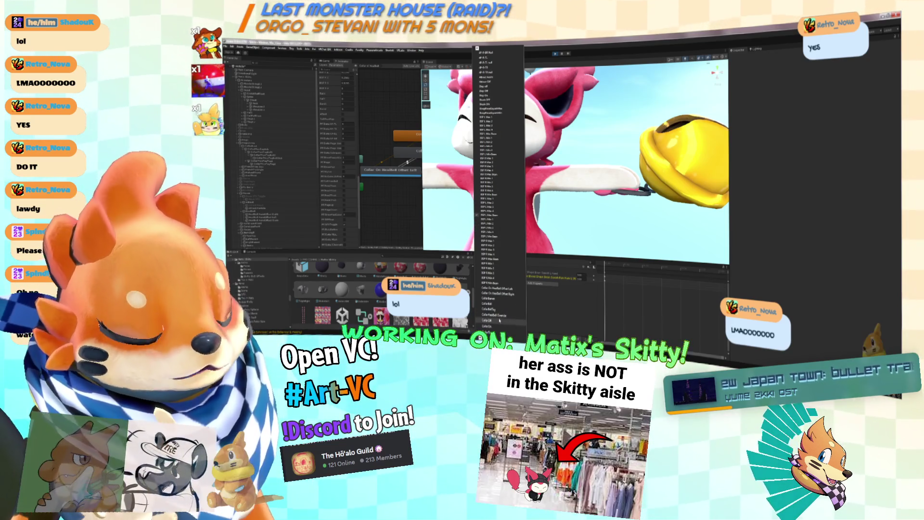
pyautogui.scroll(-1, 499, 320)
pyautogui.scroll(-3, 499, 318)
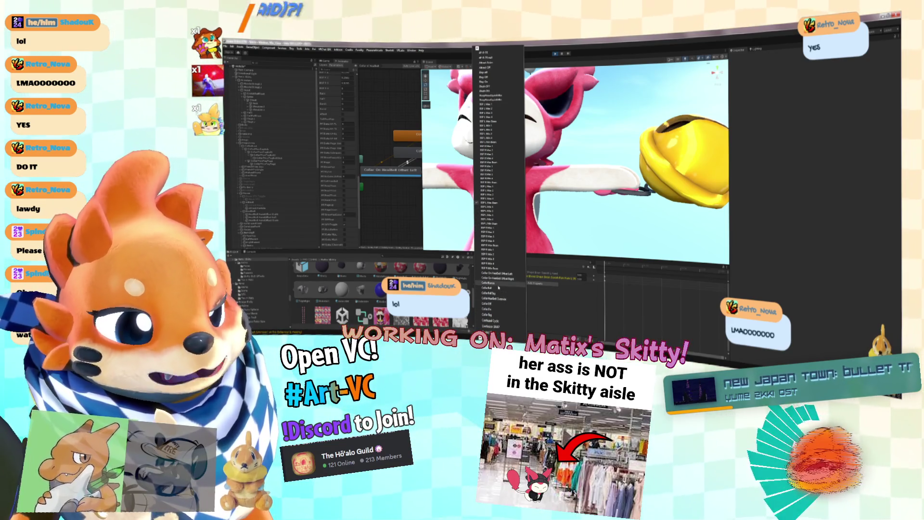
pyautogui.click(498, 317)
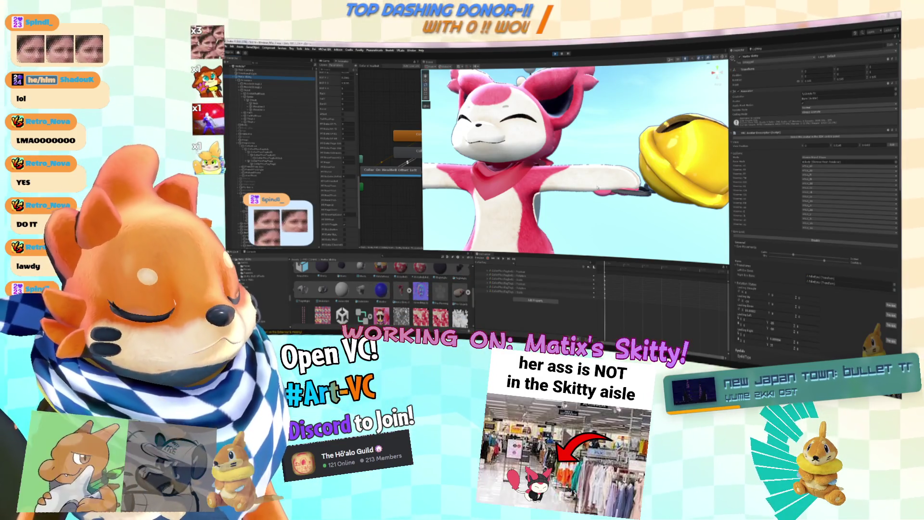
# Zoom into the bell, select the bell object and expand its children.
pyautogui.scroll(3, 575, 161)
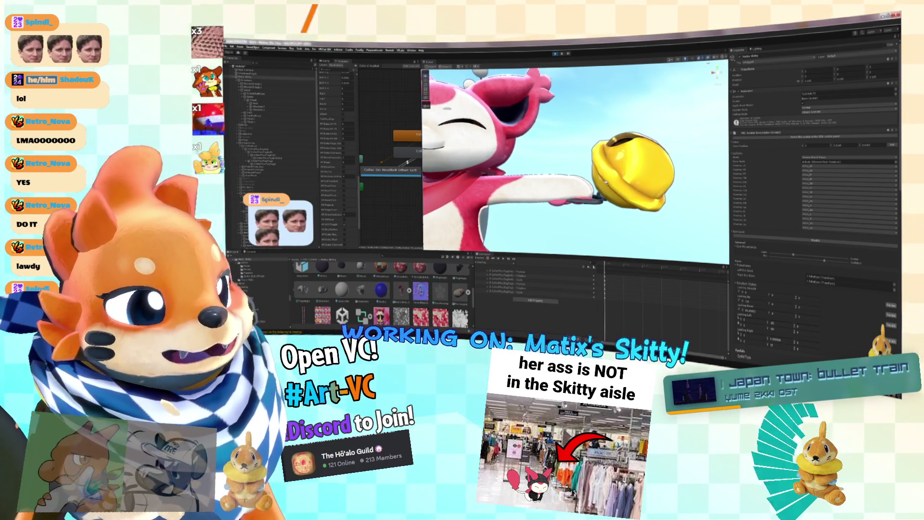
pyautogui.scroll(5, 548, 162)
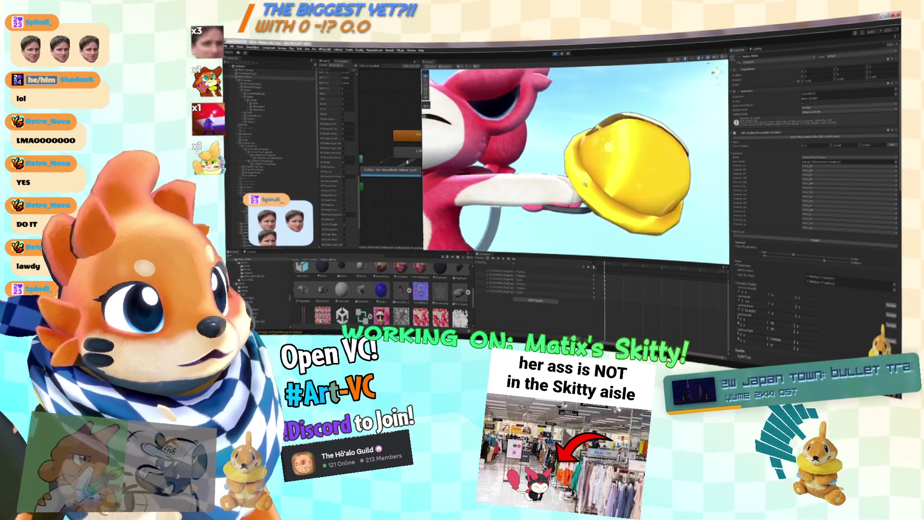
pyautogui.scroll(5, 548, 161)
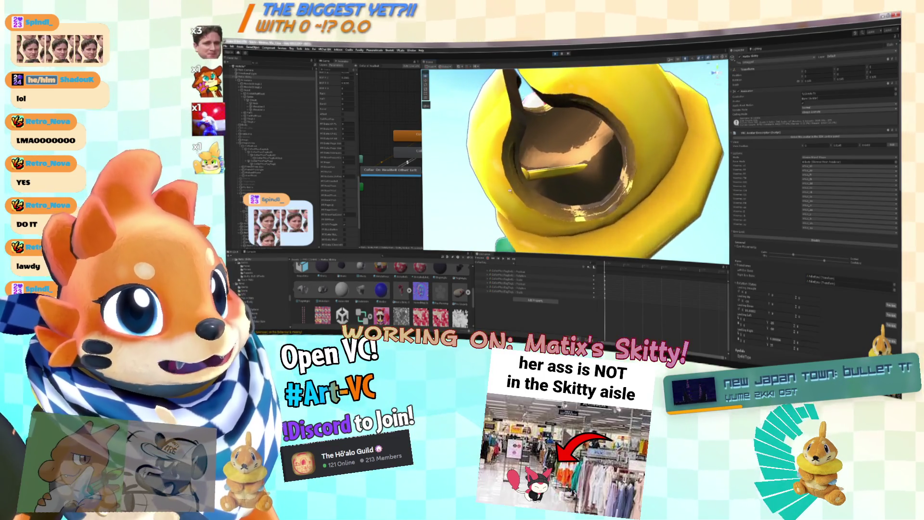
pyautogui.scroll(5, 510, 190)
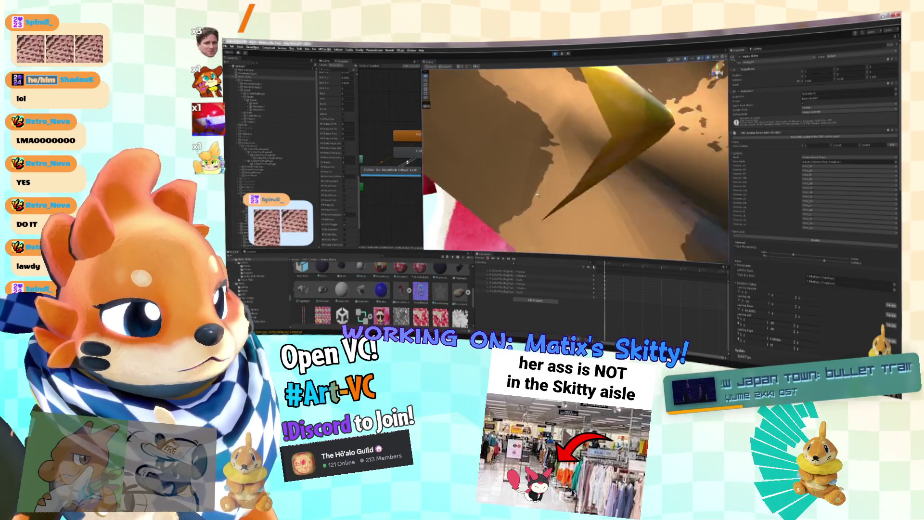
pyautogui.scroll(-5, 537, 195)
pyautogui.scroll(3, 537, 194)
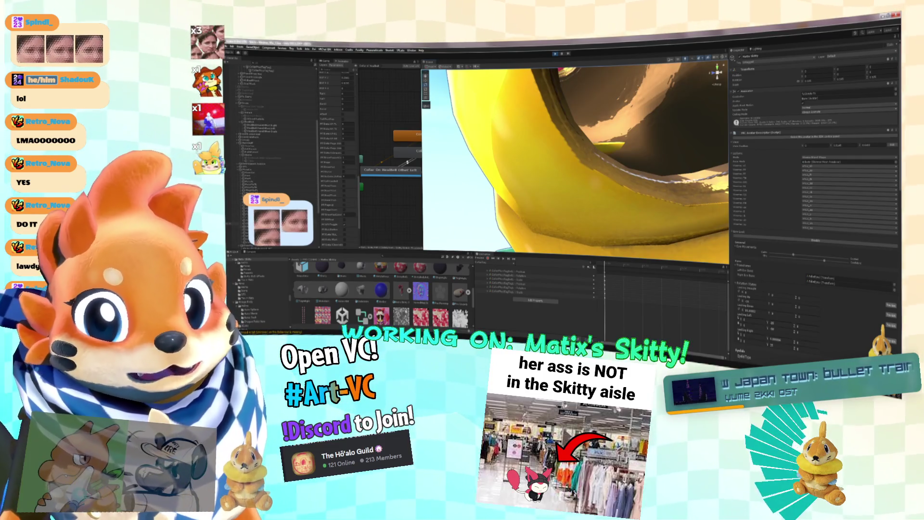
pyautogui.scroll(-3, 269, 120)
pyautogui.click(260, 197)
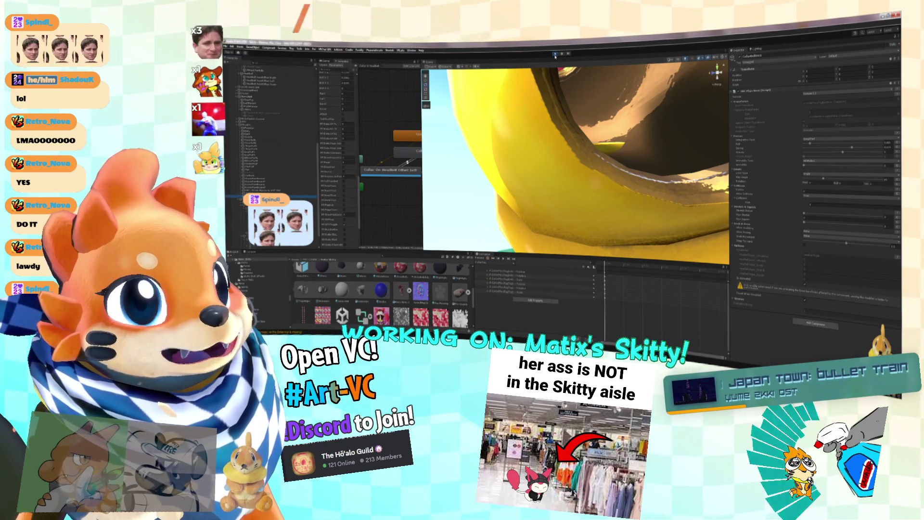
pyautogui.doubleClick(267, 151)
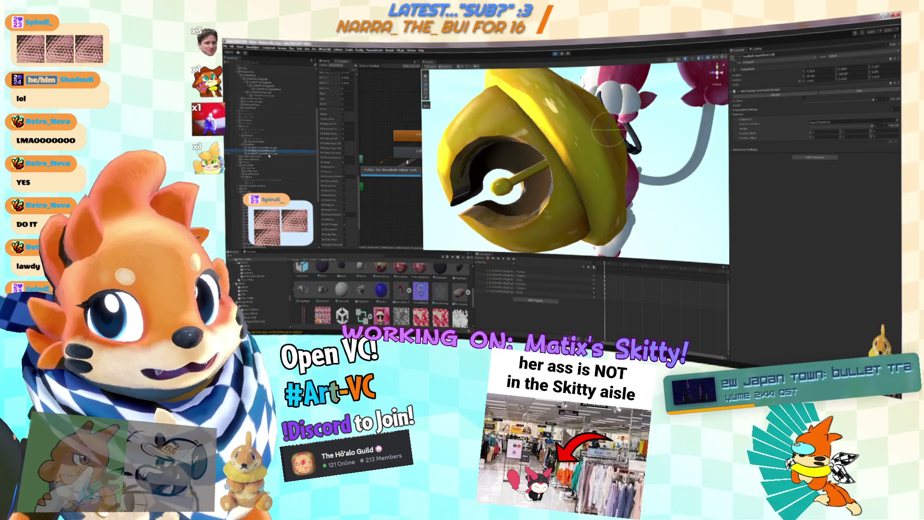
# Inspect the clapper objects under the bell and enter Play mode with Ctrl+P.
pyautogui.click(269, 154)
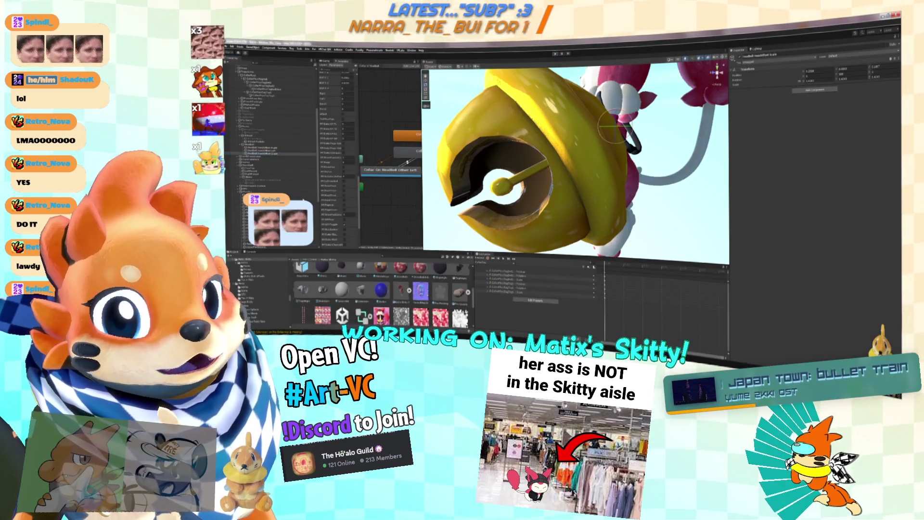
pyautogui.hotkey('ctrl', 'p')
pyautogui.click(267, 157)
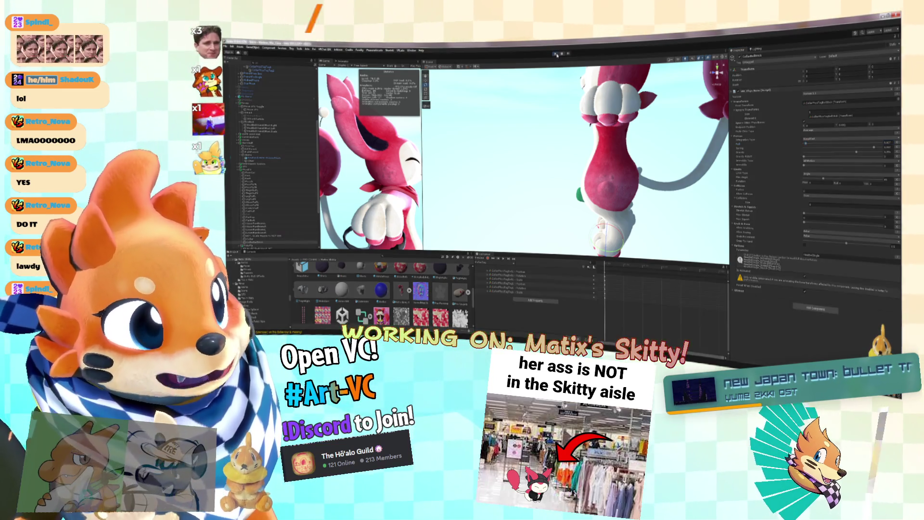
# Stop and restart Play mode twice to retest the bell.
pyautogui.scroll(5, 570, 106)
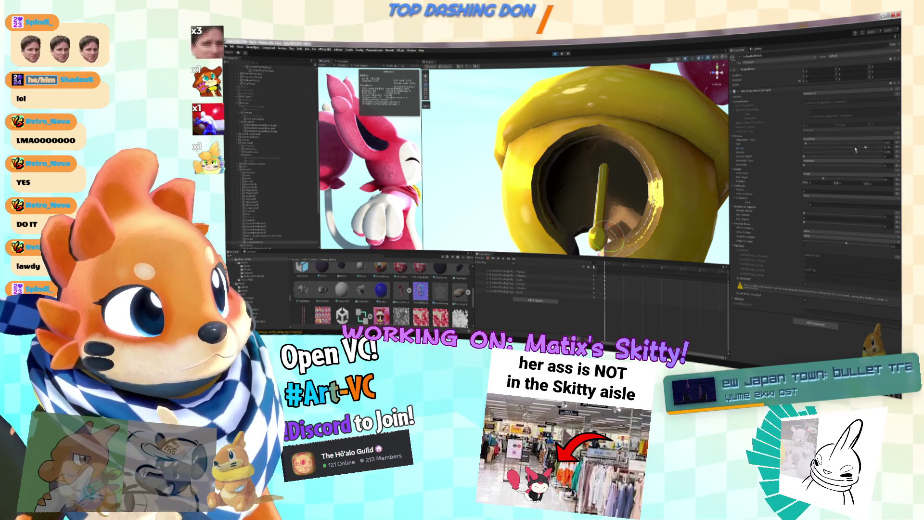
pyautogui.scroll(5, 270, 144)
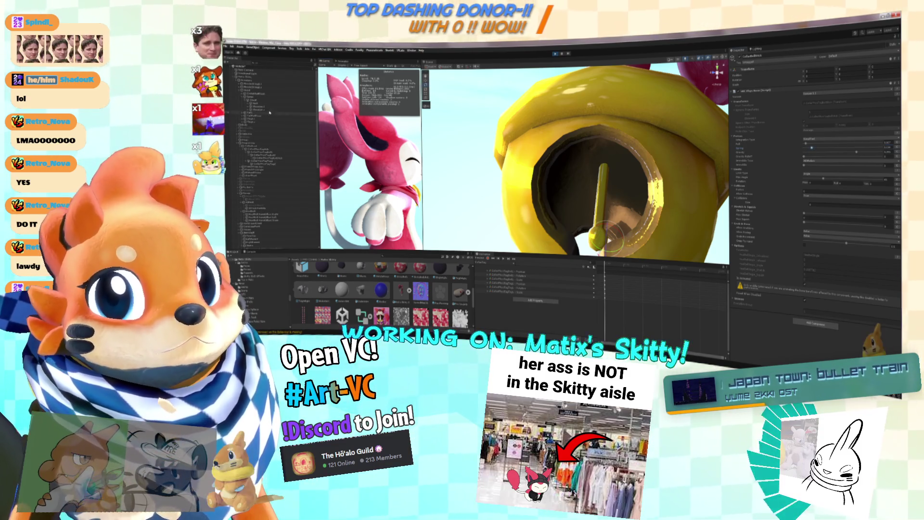
pyautogui.click(555, 55)
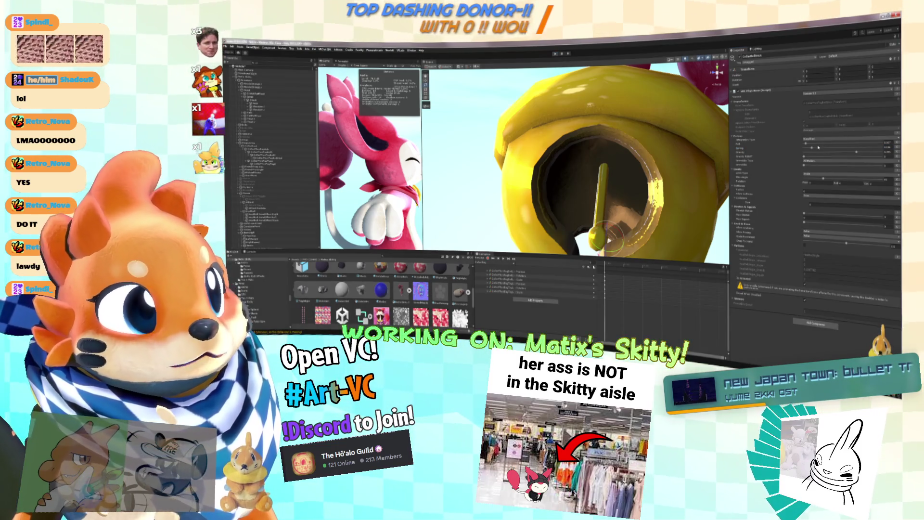
pyautogui.click(555, 54)
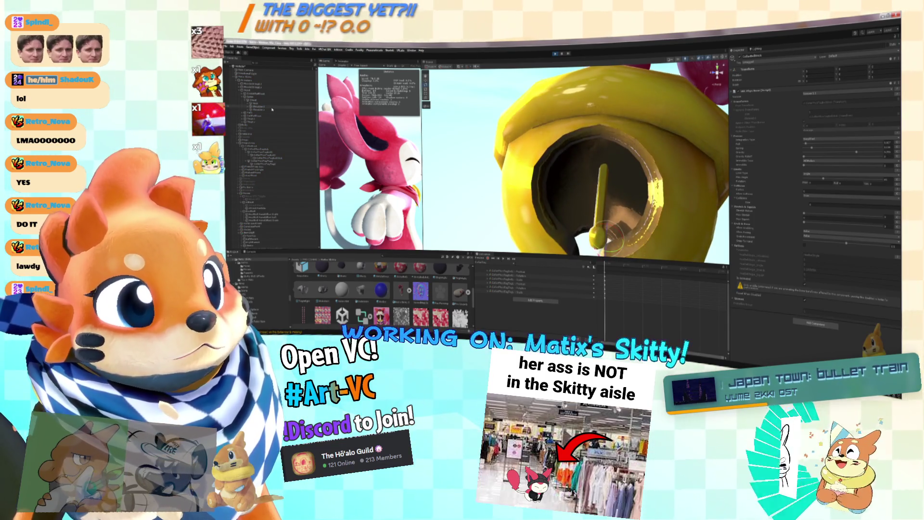
pyautogui.click(557, 54)
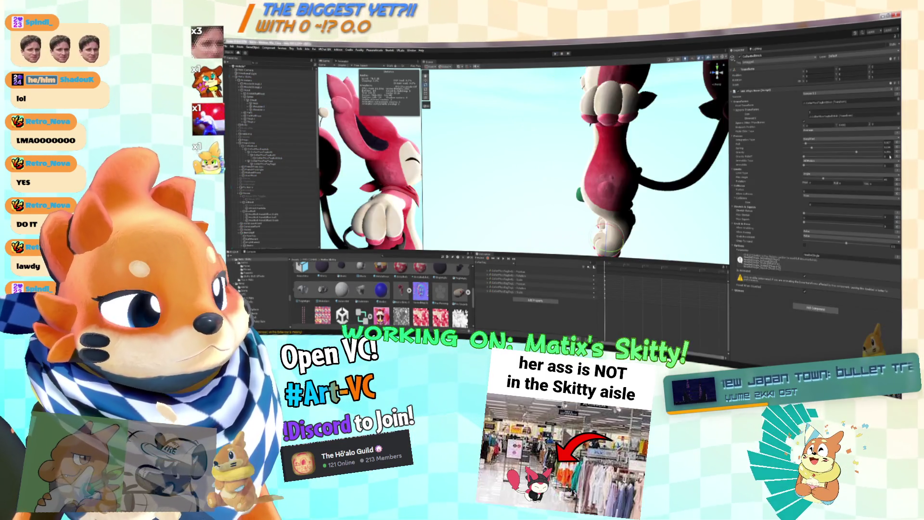
pyautogui.click(556, 55)
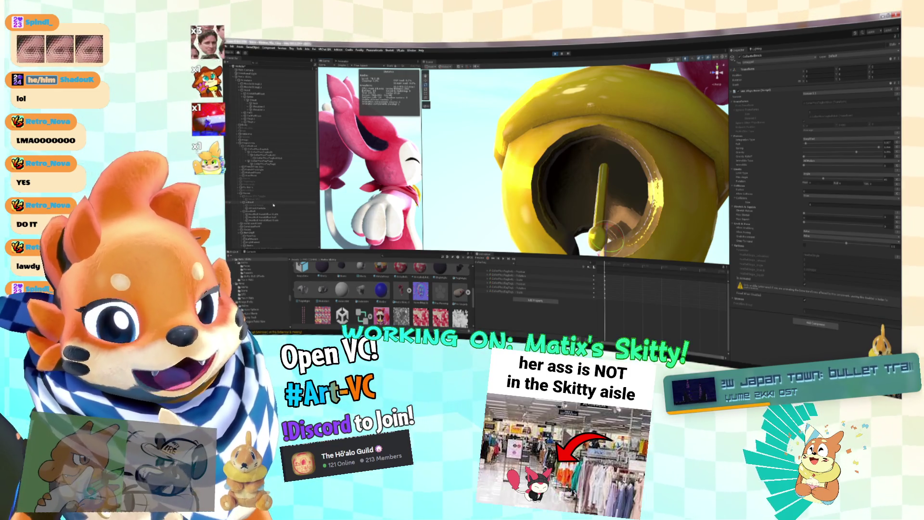
# Select a bell part in the Hierarchy and rotate it to turn its back around.
pyautogui.scroll(-3, 280, 155)
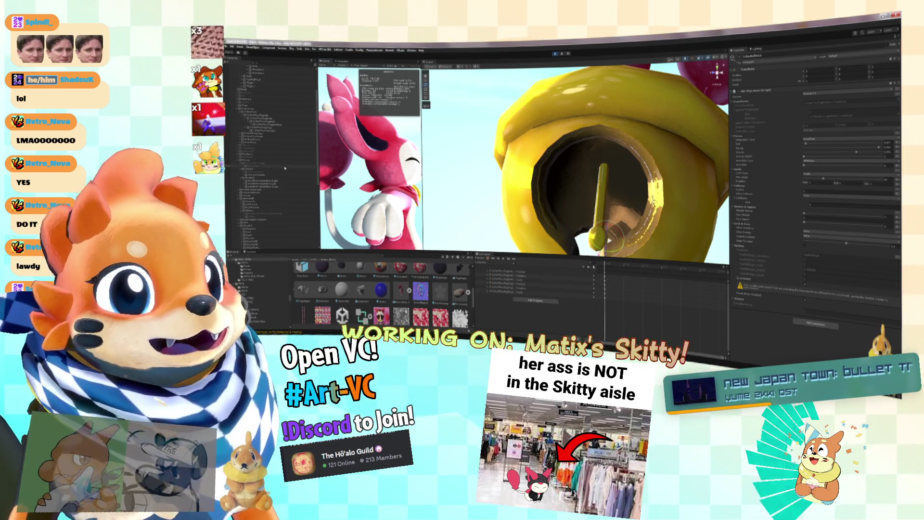
pyautogui.scroll(-3, 284, 198)
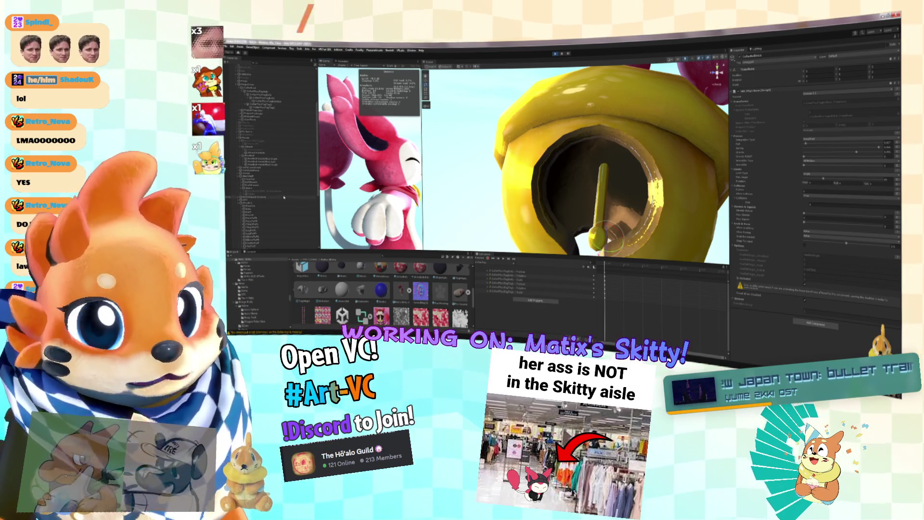
pyautogui.click(274, 163)
pyautogui.moveTo(621, 138); pyautogui.dragTo(606, 140)
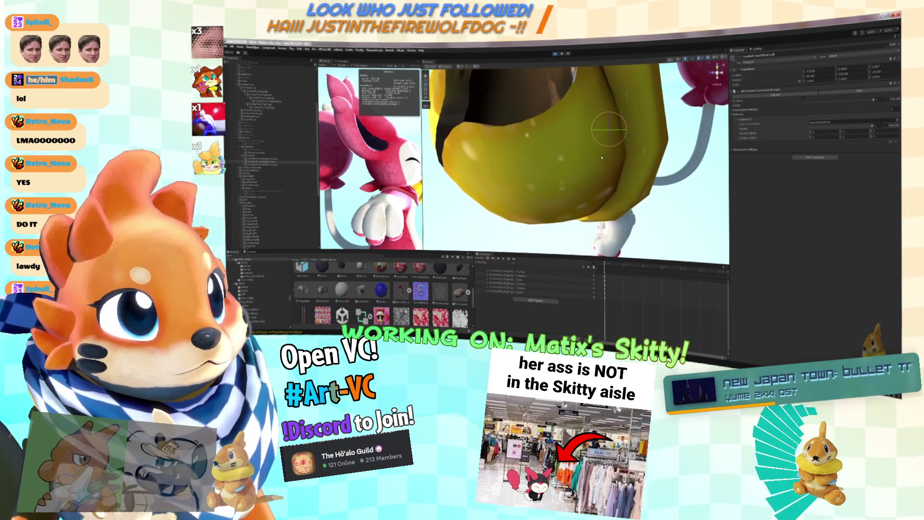
# Orbit around the bell, check the clapper objects, then select and frame the stick tip.
pyautogui.moveTo(609, 157)
pyautogui.mouseDown()
pyautogui.moveTo(633, 138)
pyautogui.moveTo(487, 122)
pyautogui.moveTo(708, 134)
pyautogui.moveTo(762, 112)
pyautogui.mouseUp()
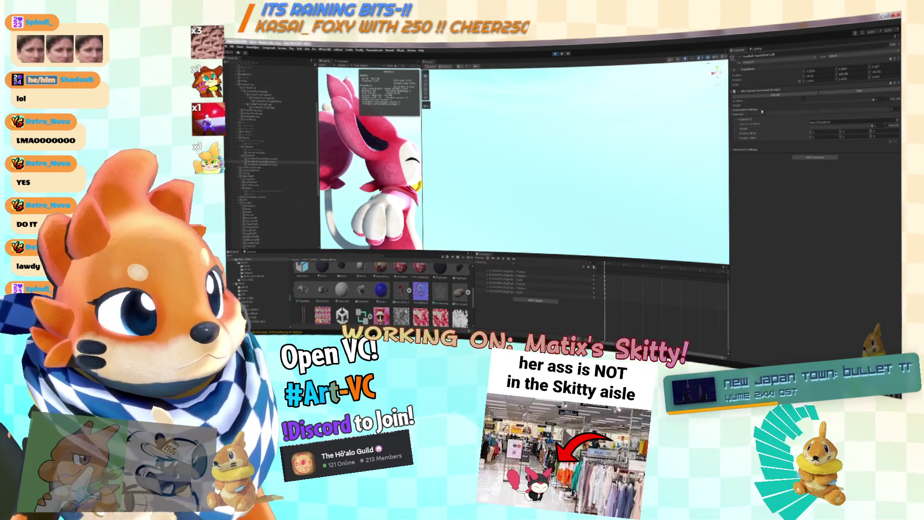
pyautogui.moveTo(552, 179)
pyautogui.mouseDown()
pyautogui.moveTo(581, 169)
pyautogui.moveTo(456, 148)
pyautogui.moveTo(489, 132)
pyautogui.moveTo(484, 180)
pyautogui.mouseUp()
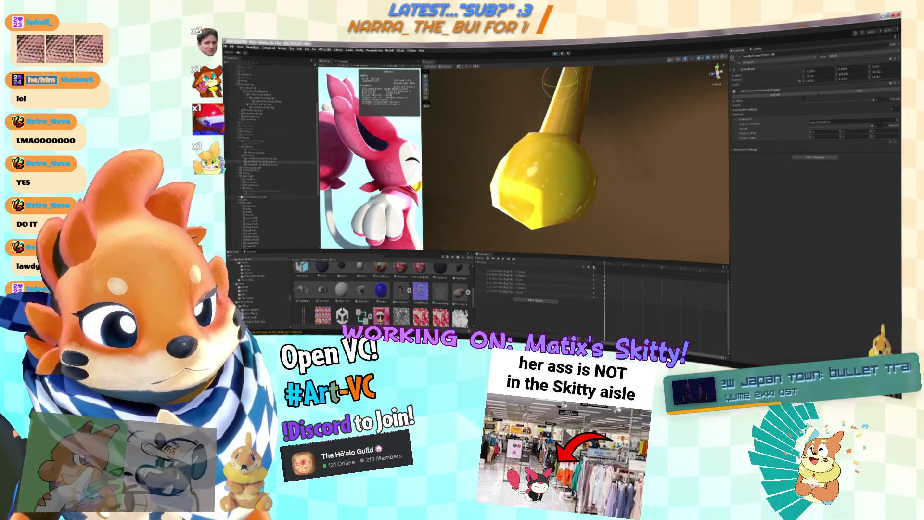
pyautogui.scroll(-5, 282, 213)
pyautogui.click(282, 185)
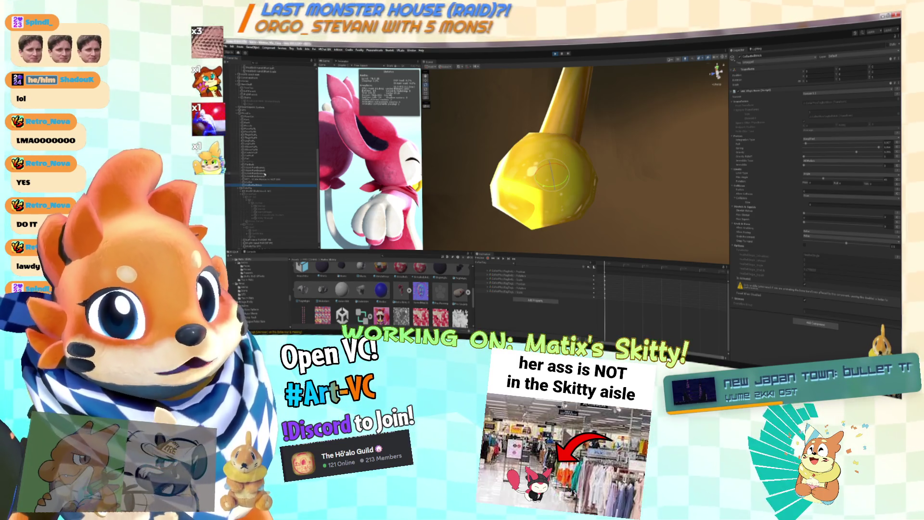
pyautogui.click(550, 185)
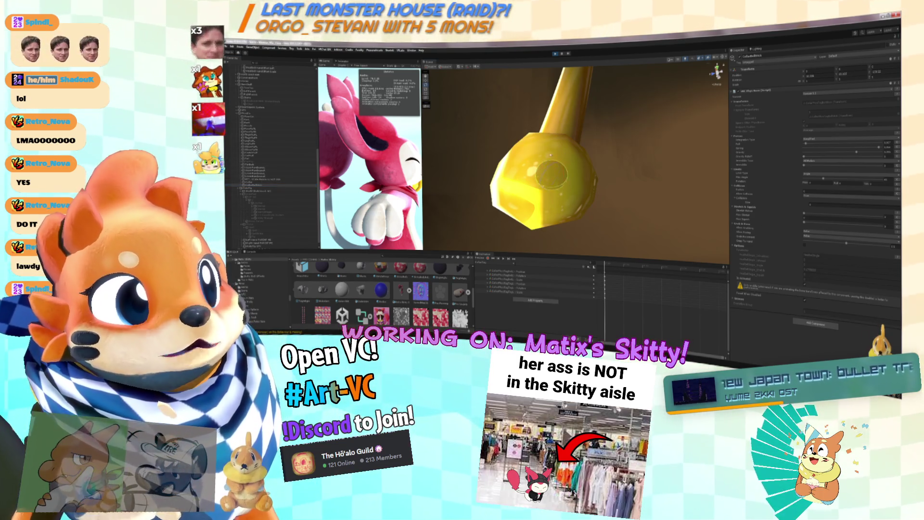
pyautogui.click(551, 152)
pyautogui.scroll(3, 290, 156)
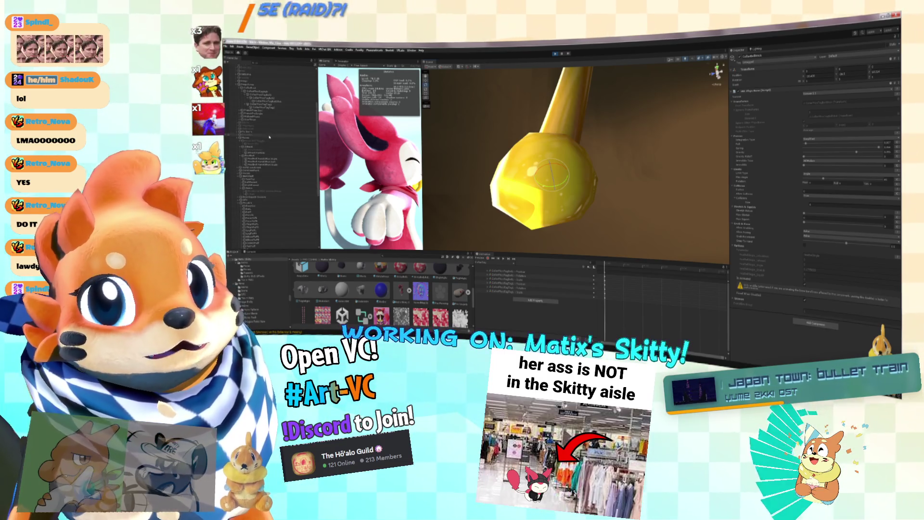
pyautogui.click(273, 103)
pyautogui.press('f')
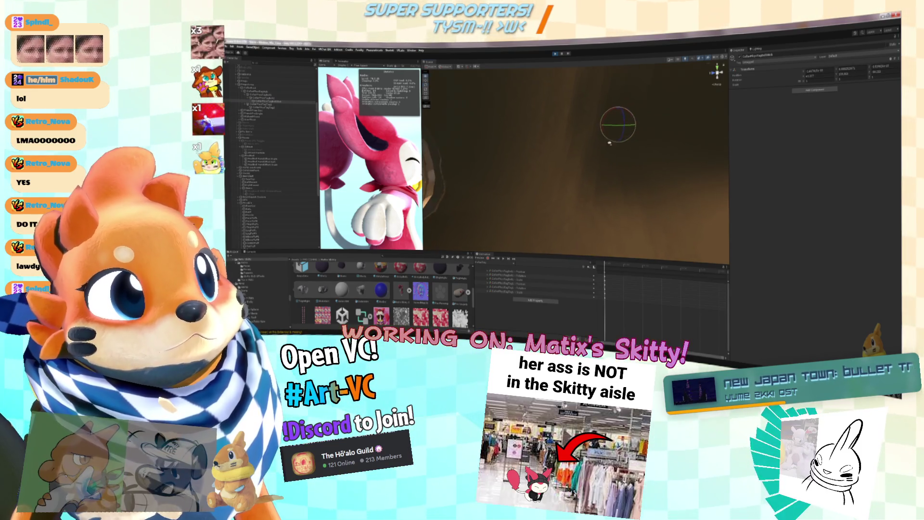
# Frame the whole bell and select the clapper's sphere collider object.
pyautogui.click(624, 143)
pyautogui.press('f')
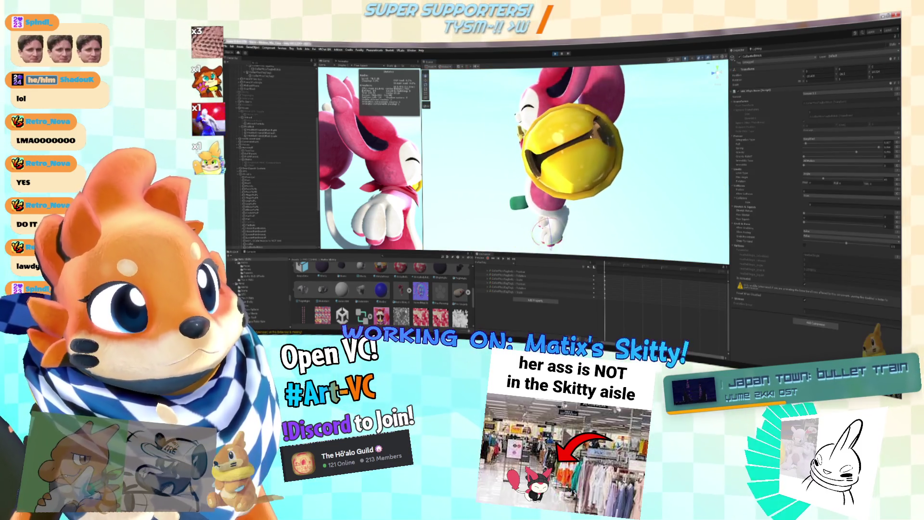
pyautogui.click(556, 54)
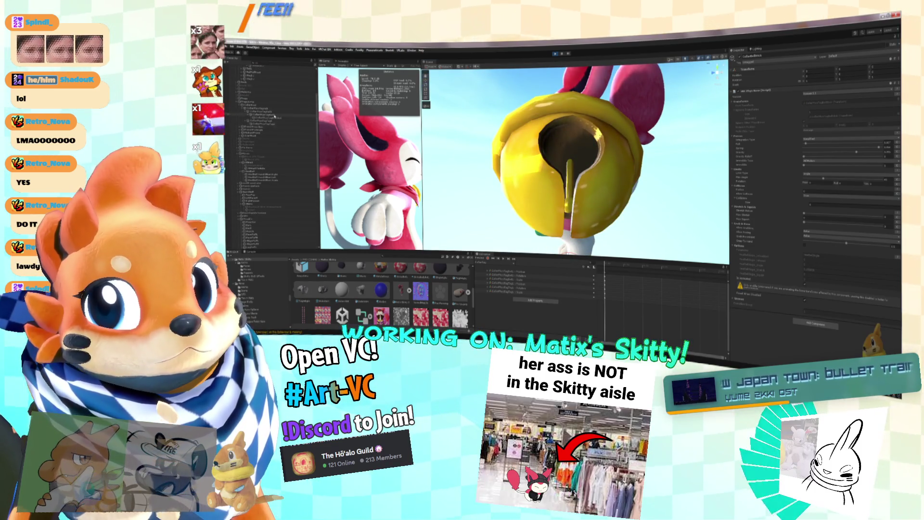
pyautogui.click(274, 117)
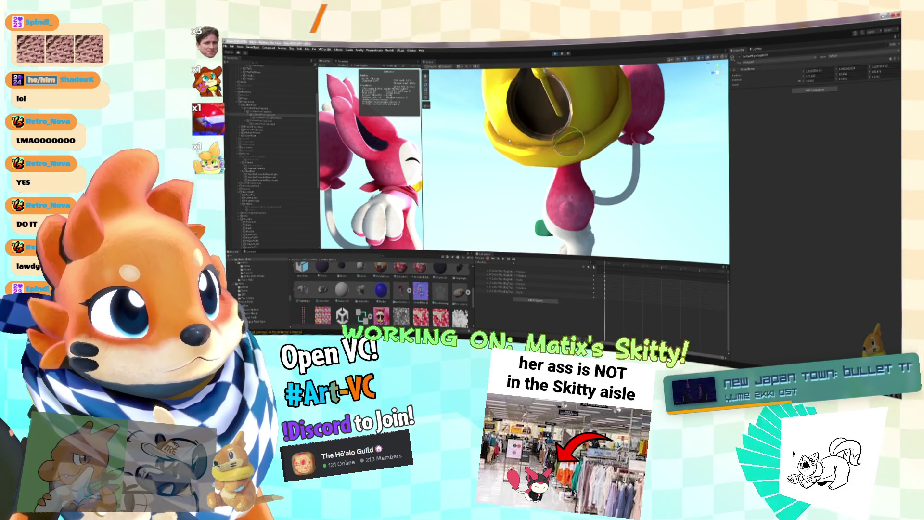
# Select the bell mesh and review its component and material settings in the Inspector.
pyautogui.scroll(-5, 271, 244)
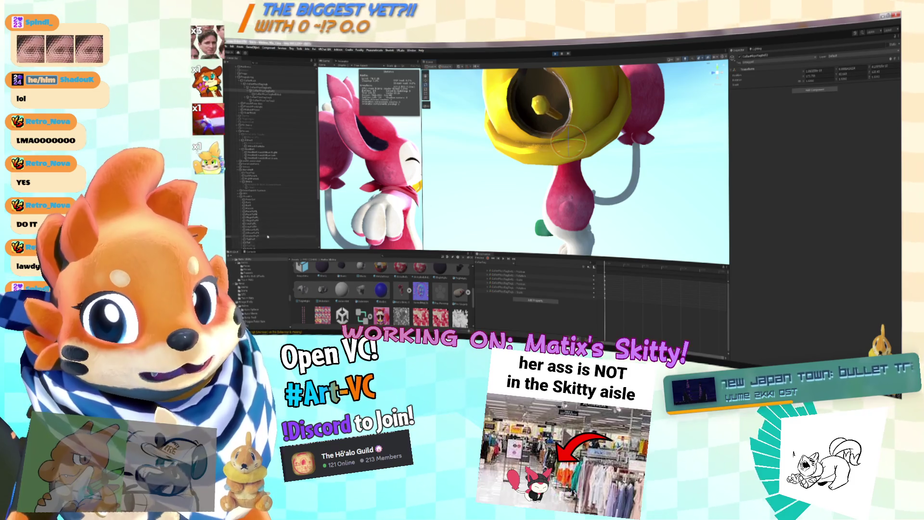
pyautogui.scroll(-3, 263, 236)
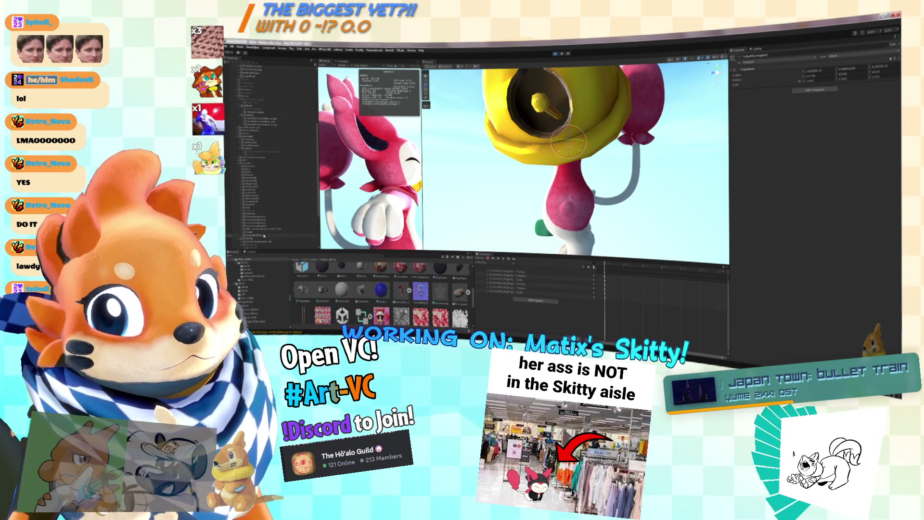
pyautogui.click(264, 235)
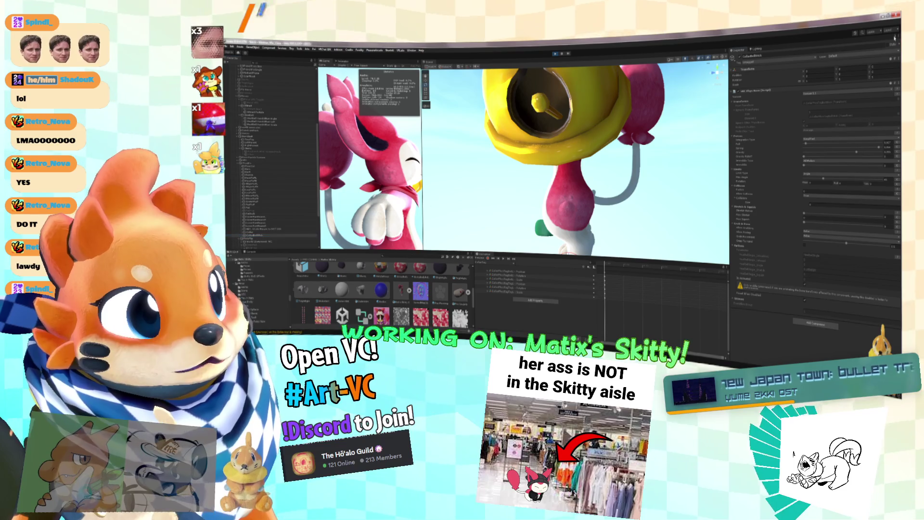
pyautogui.scroll(5, 303, 137)
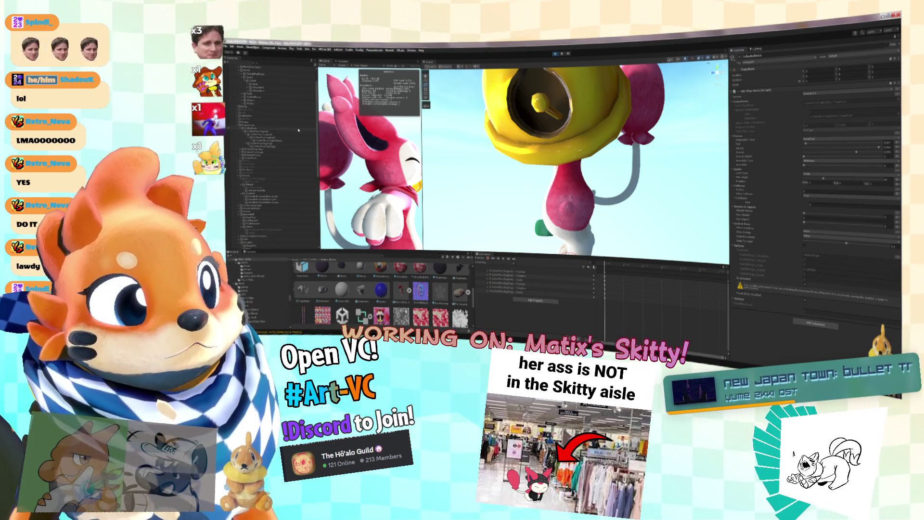
pyautogui.scroll(2, 288, 133)
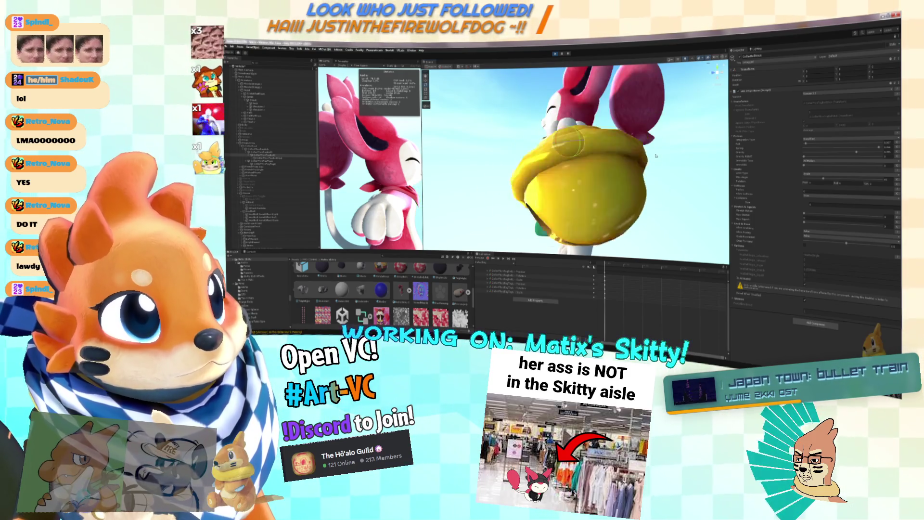
# Inspect the bell from outside, below and through its slot, then switch its material Inspector to Advanced.
pyautogui.scroll(6, 643, 137)
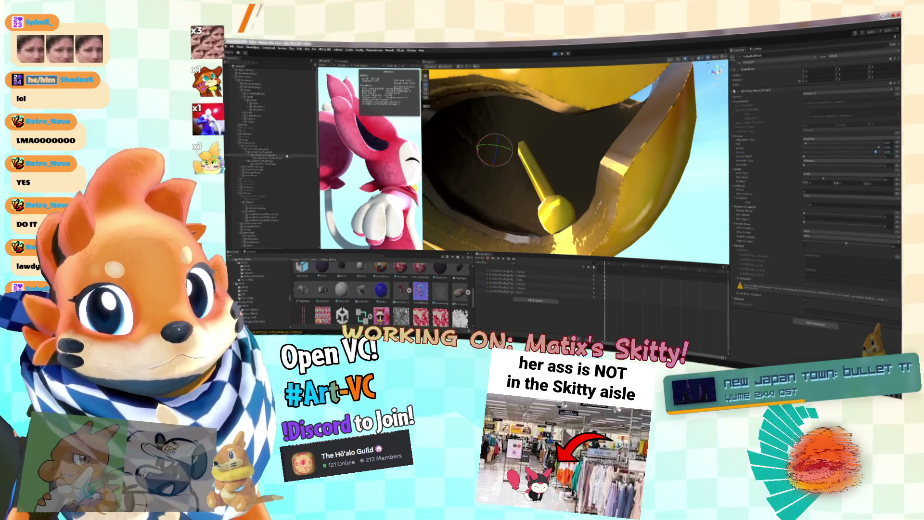
pyautogui.scroll(-4, 435, 157)
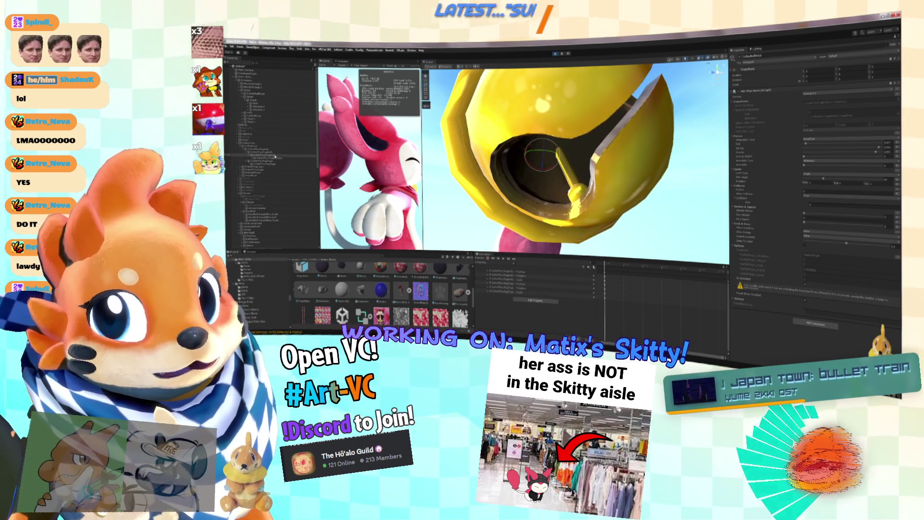
pyautogui.moveTo(533, 164)
pyautogui.keyDown('alt'); pyautogui.mouseDown()
pyautogui.moveTo(524, 159)
pyautogui.moveTo(537, 151)
pyautogui.moveTo(544, 119)
pyautogui.moveTo(538, 149)
pyautogui.moveTo(484, 170)
pyautogui.moveTo(549, 170)
pyautogui.moveTo(562, 198)
pyautogui.moveTo(713, 173)
pyautogui.mouseUp(); pyautogui.keyUp('alt')
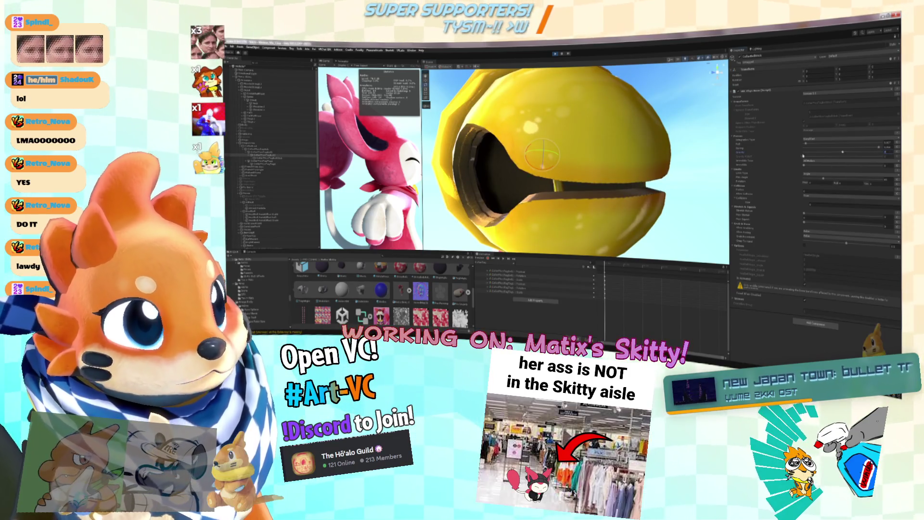
pyautogui.moveTo(553, 163)
pyautogui.keyDown('alt'); pyautogui.mouseDown()
pyautogui.moveTo(564, 155)
pyautogui.moveTo(720, 187)
pyautogui.mouseUp(); pyautogui.keyUp('alt')
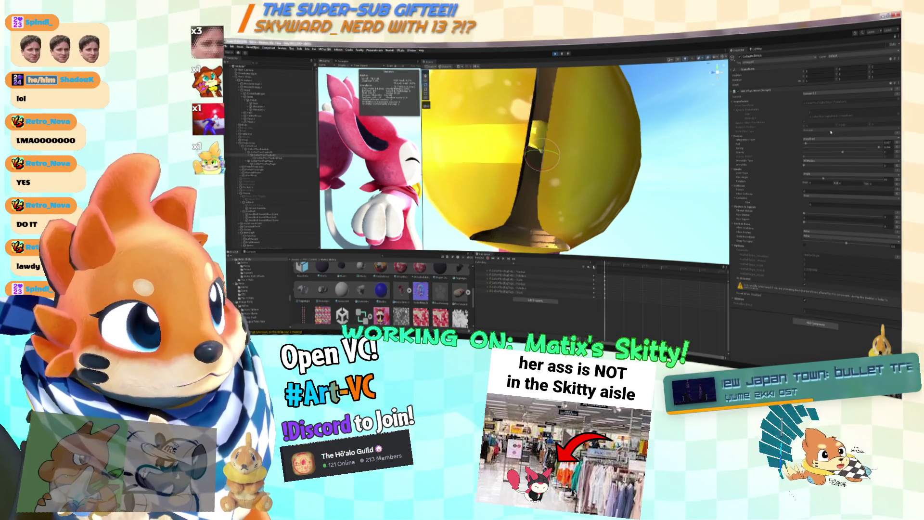
pyautogui.moveTo(568, 159)
pyautogui.keyDown('alt'); pyautogui.mouseDown()
pyautogui.moveTo(551, 165)
pyautogui.moveTo(543, 153)
pyautogui.mouseUp(); pyautogui.keyUp('alt')
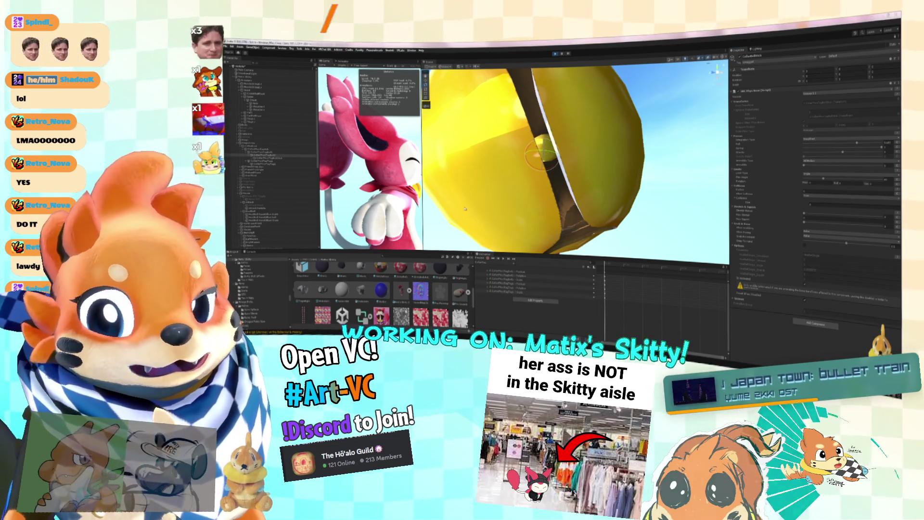
pyautogui.moveTo(551, 162)
pyautogui.keyDown('alt'); pyautogui.mouseDown()
pyautogui.moveTo(545, 184)
pyautogui.moveTo(582, 187)
pyautogui.moveTo(592, 206)
pyautogui.moveTo(559, 211)
pyautogui.mouseUp(); pyautogui.keyUp('alt')
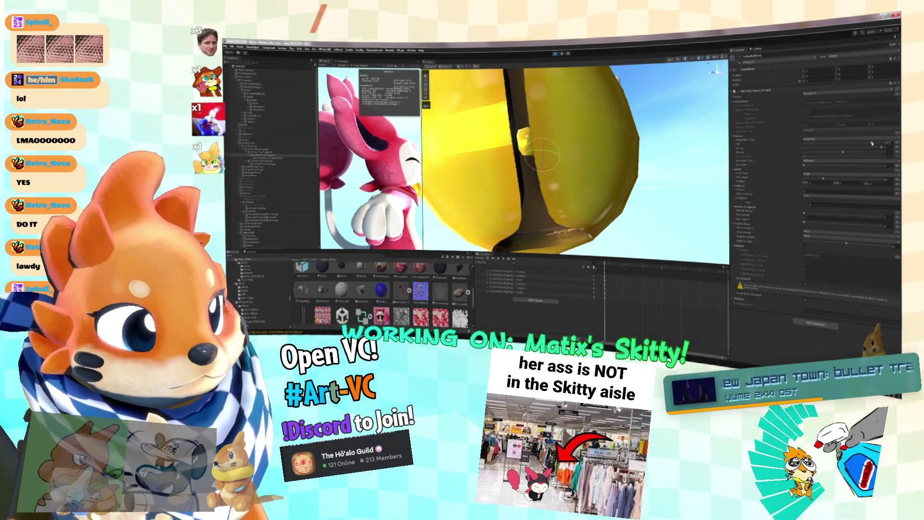
pyautogui.click(814, 148)
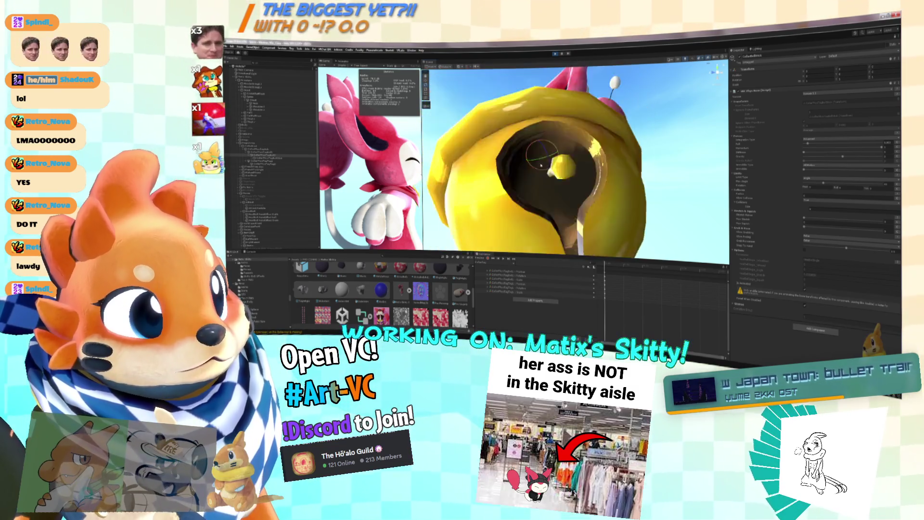
# Check the bell's front face and seam, then raise the bell material's shading slider values.
pyautogui.moveTo(521, 159); pyautogui.dragTo(549, 153)
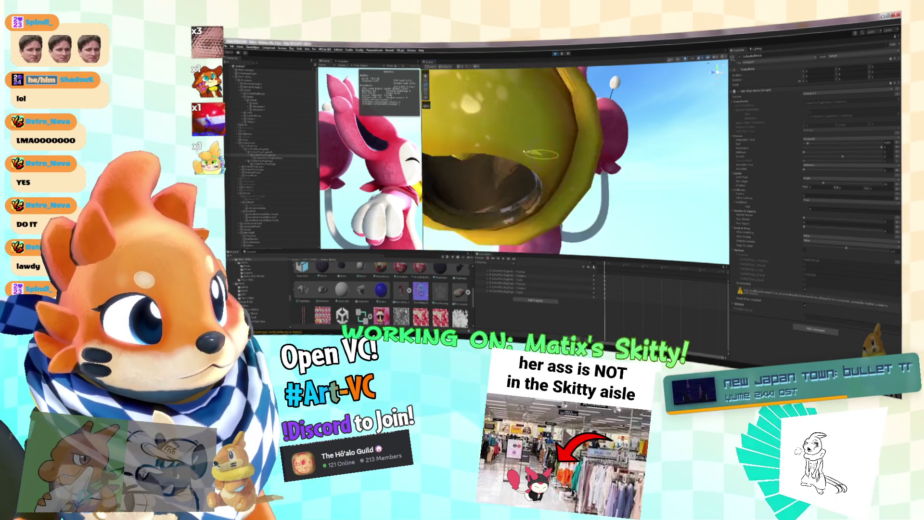
pyautogui.moveTo(554, 153); pyautogui.dragTo(561, 150)
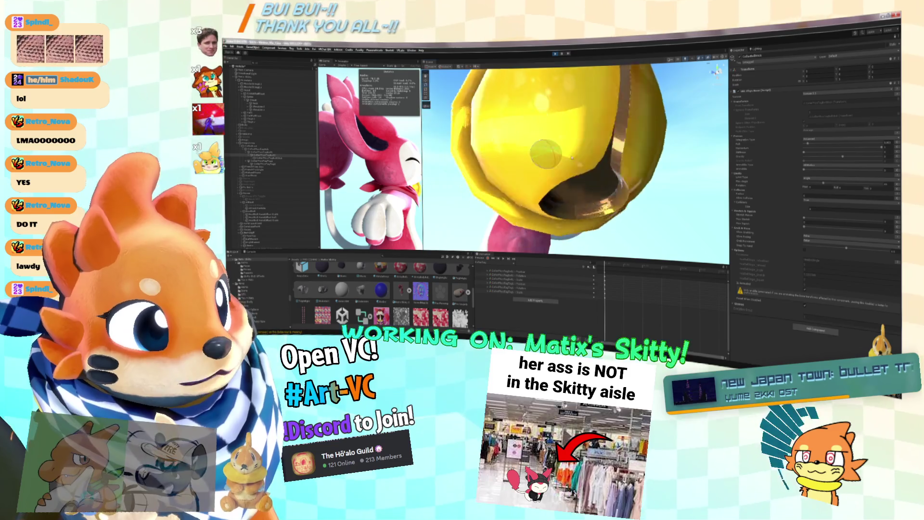
pyautogui.moveTo(557, 153); pyautogui.dragTo(560, 154)
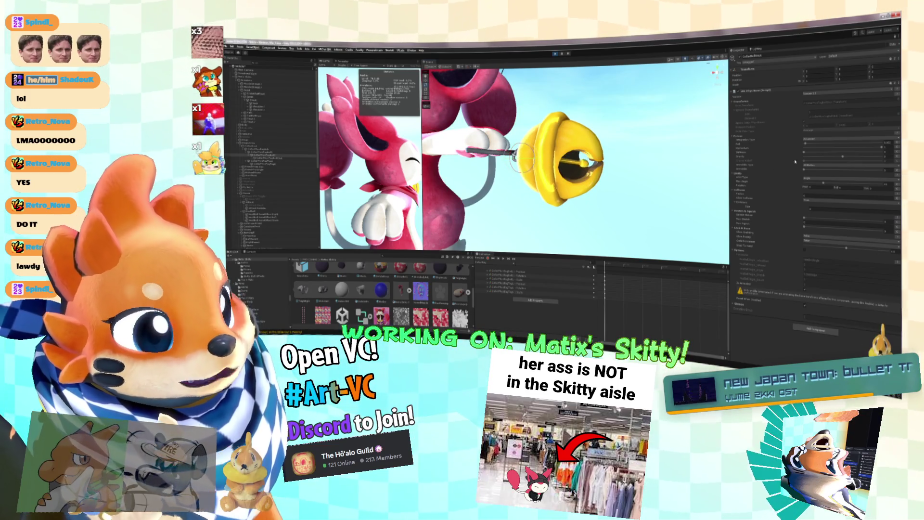
pyautogui.moveTo(805, 152); pyautogui.dragTo(817, 152)
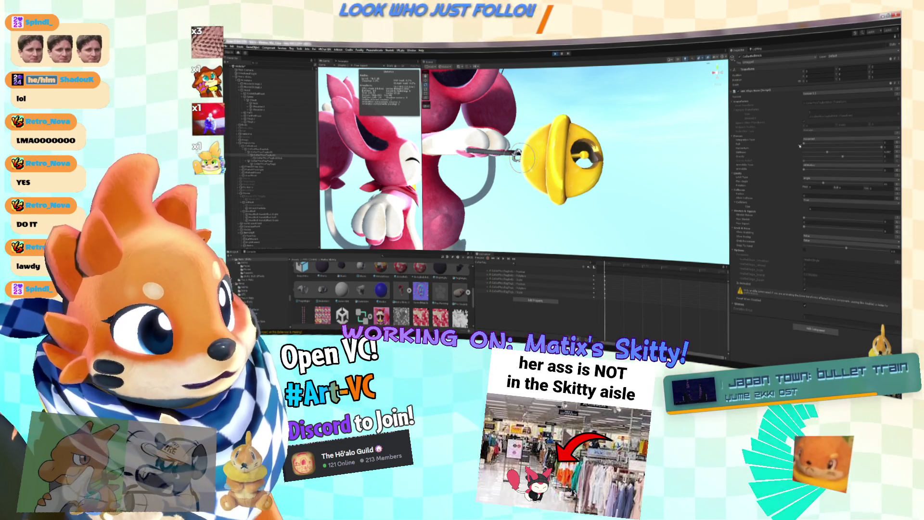
pyautogui.moveTo(810, 146); pyautogui.dragTo(867, 148)
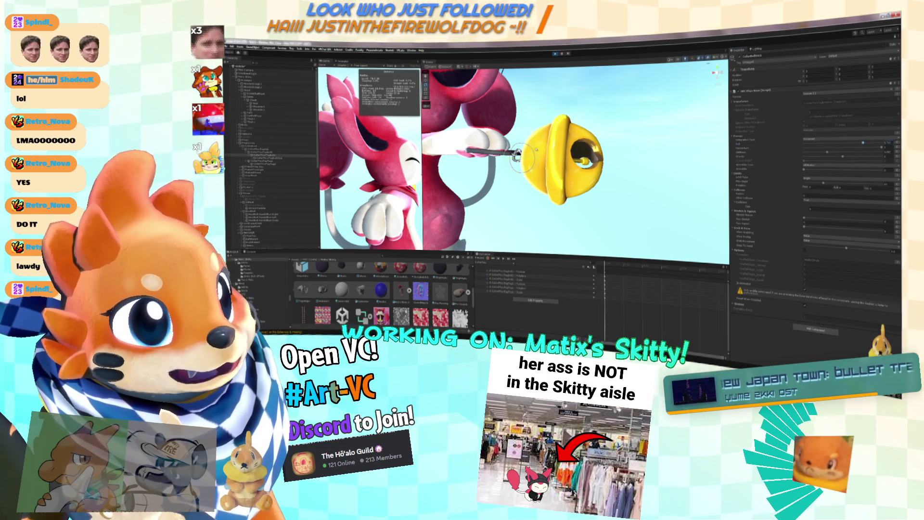
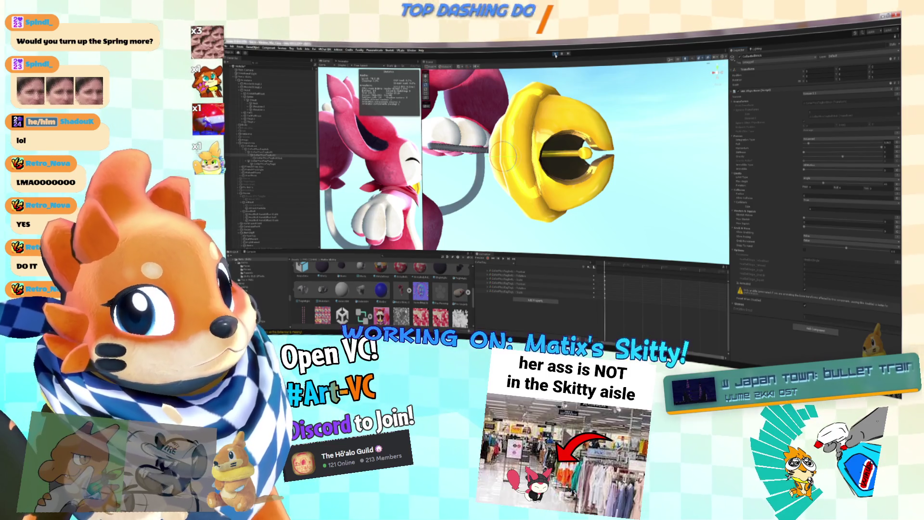
# Exit Play mode and dismiss the game display list.
pyautogui.click(555, 54)
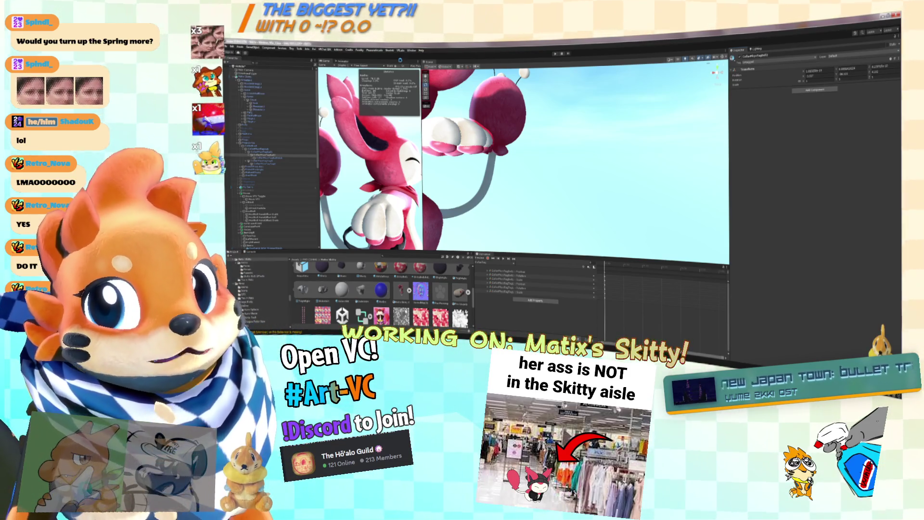
pyautogui.click(343, 64)
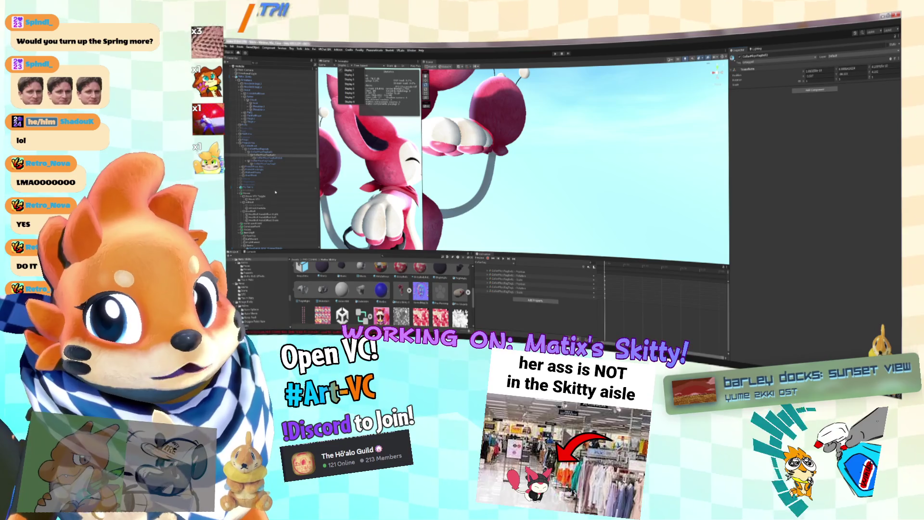
pyautogui.click(257, 212)
pyautogui.scroll(-5, 257, 202)
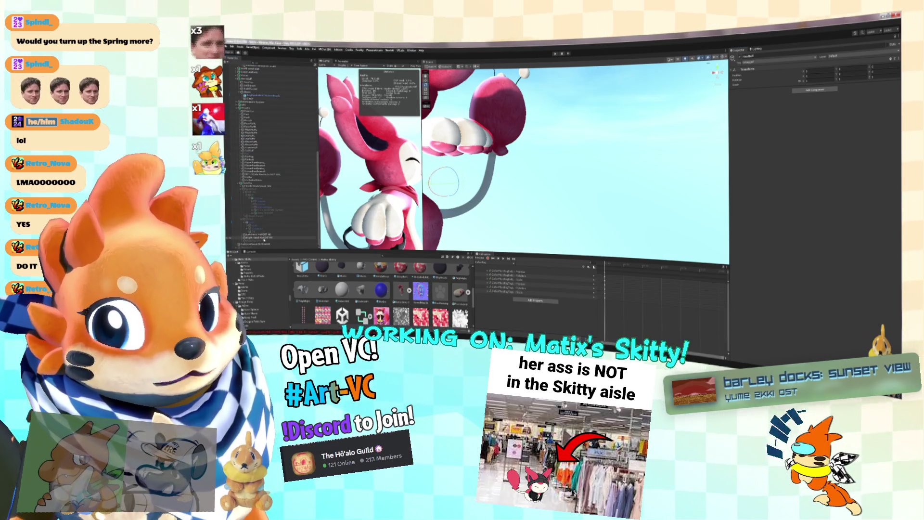
# Inspect the PhysBone settings on Collar and its child bone, then bring up the Animator graph.
pyautogui.click(259, 178)
pyautogui.click(259, 181)
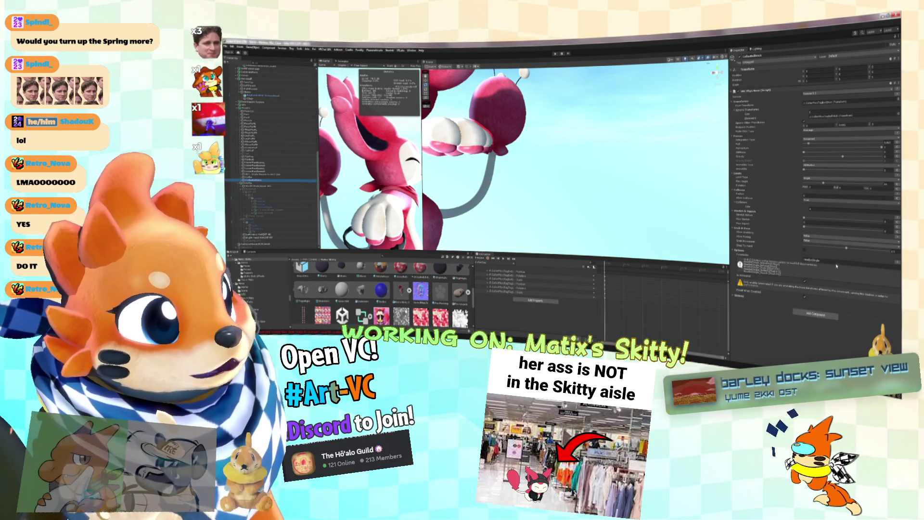
pyautogui.click(835, 264)
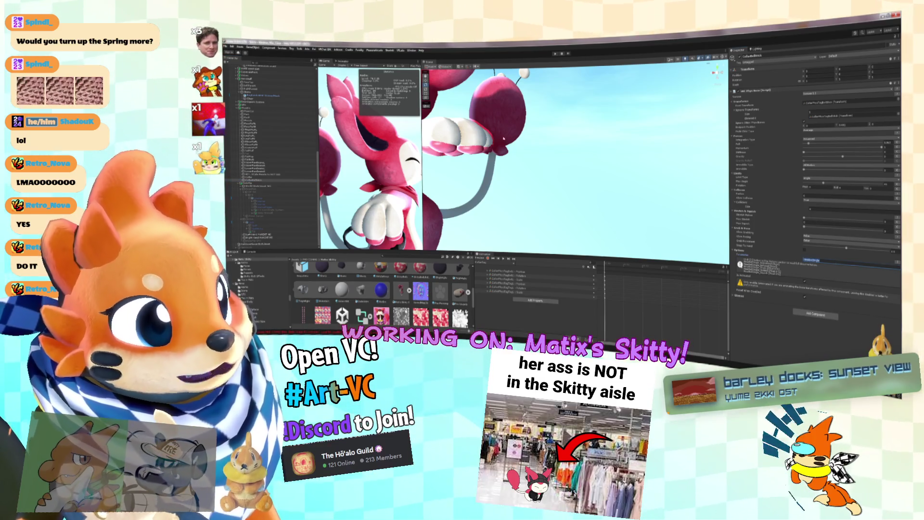
pyautogui.click(342, 61)
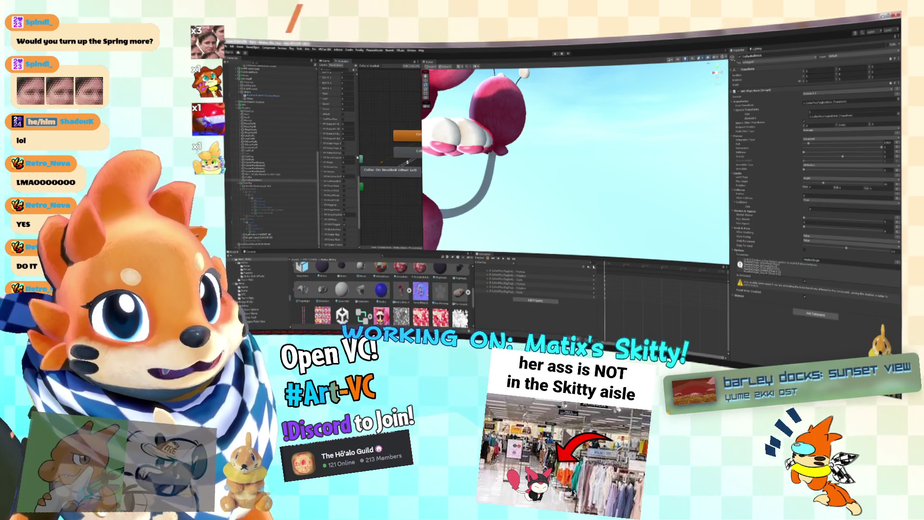
# Add a Float parameter to the Animator and paste in its new name.
pyautogui.click(355, 70)
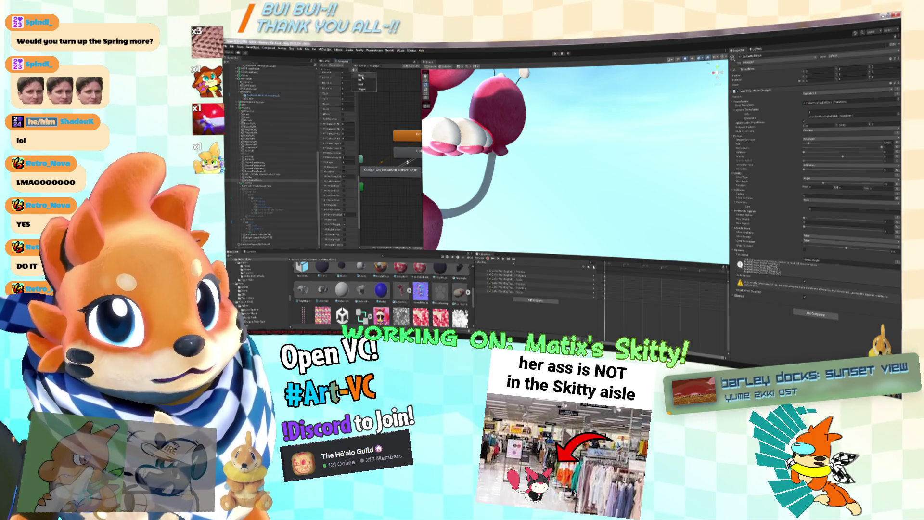
pyautogui.click(365, 76)
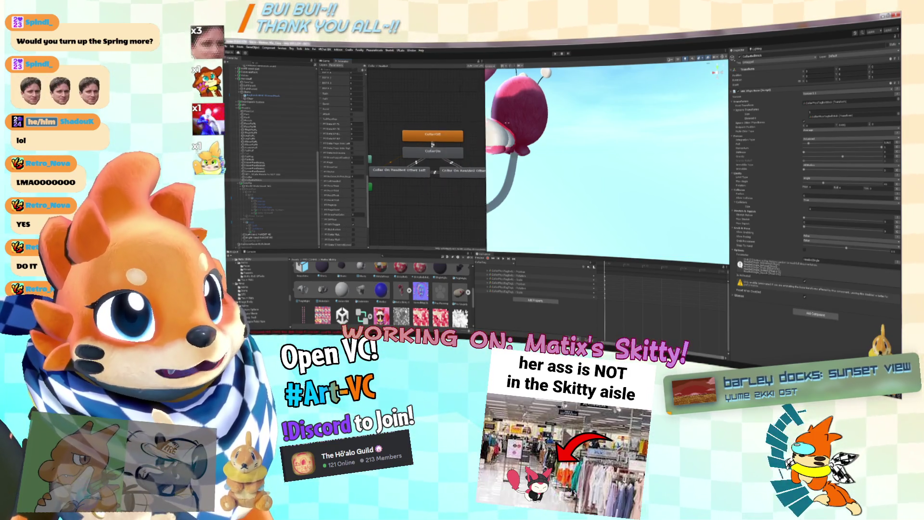
pyautogui.click(346, 236)
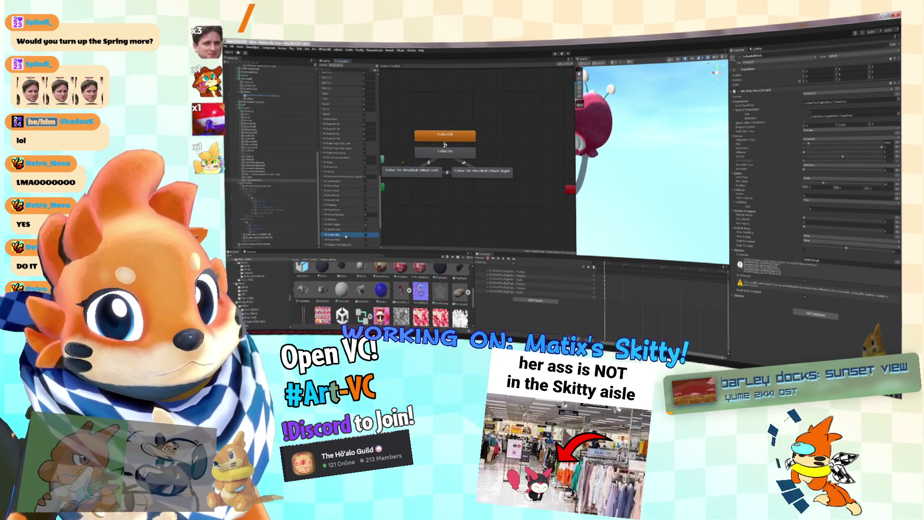
pyautogui.scroll(-5, 349, 207)
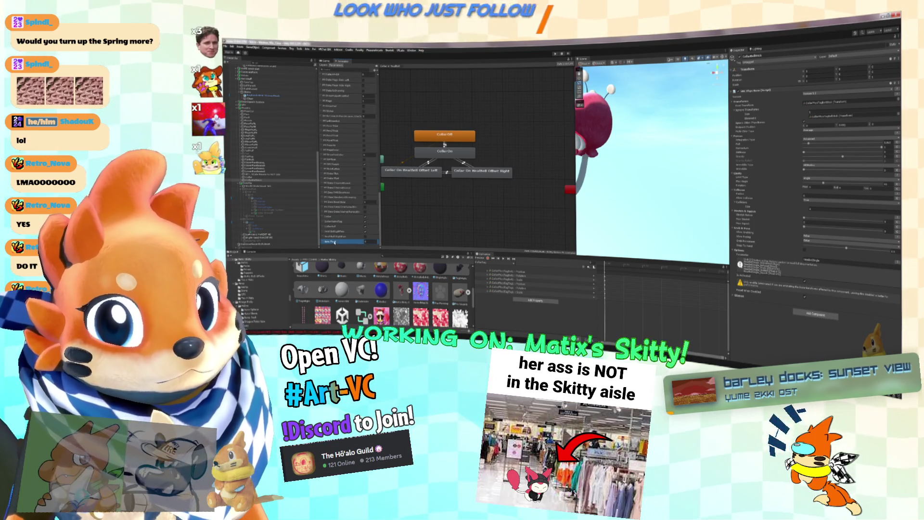
pyautogui.hotkey('ctrl', 'v')
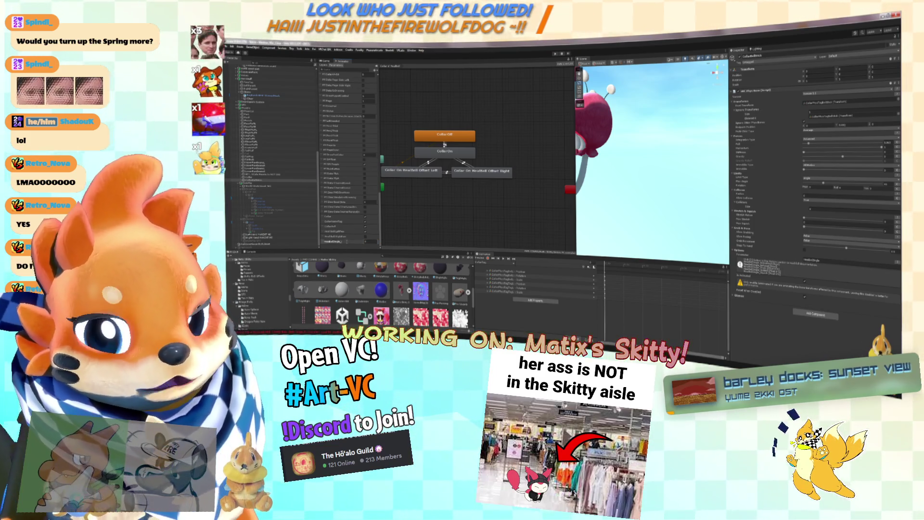
pyautogui.press('Return')
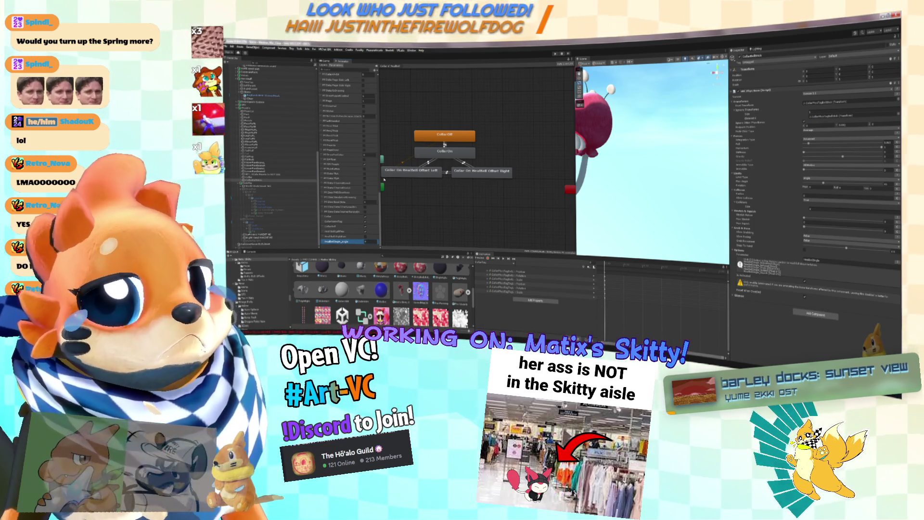
pyautogui.scroll(5, 347, 97)
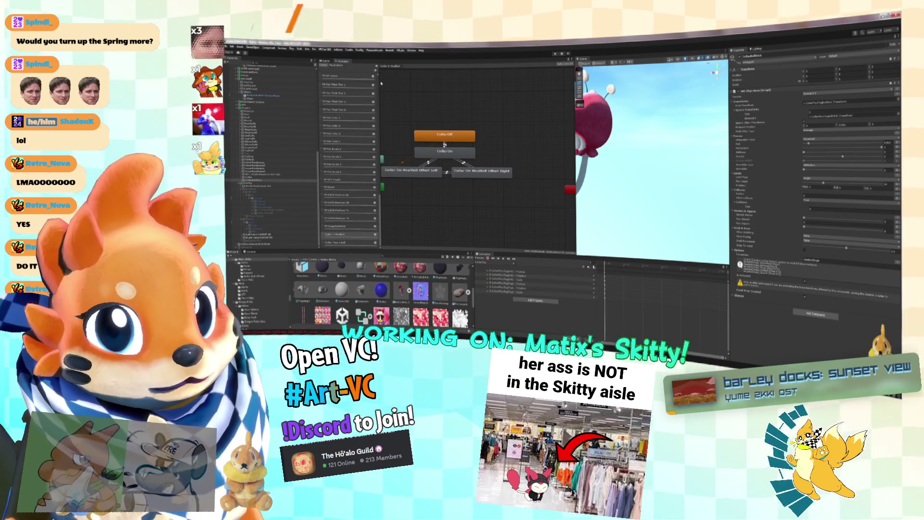
# Add a layer at the bottom of the Animator Layers list and rename it 'Ha'.
pyautogui.click(375, 68)
pyautogui.click(347, 243)
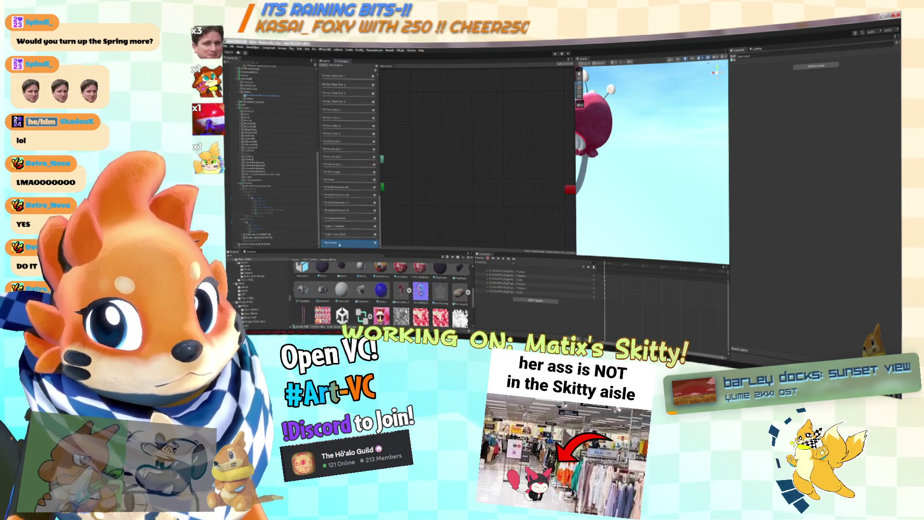
pyautogui.click(344, 243)
pyautogui.write('Ha')
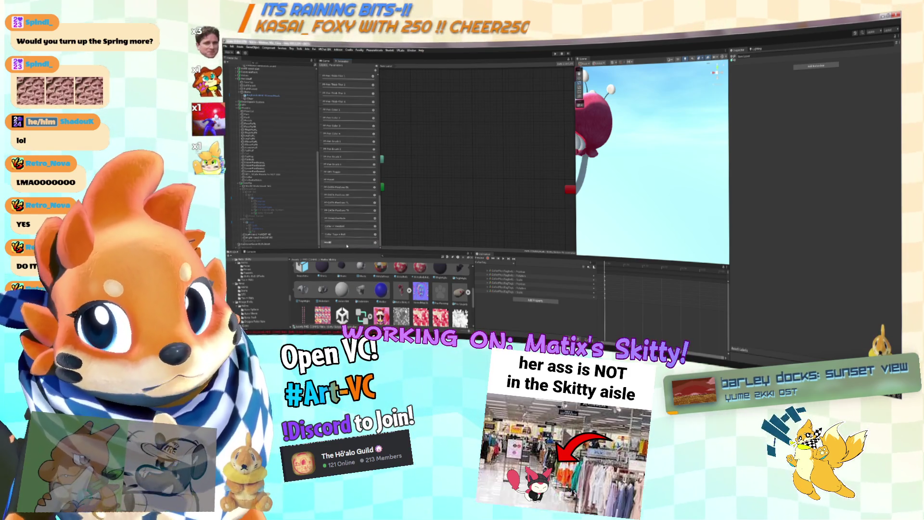
pyautogui.press('Return')
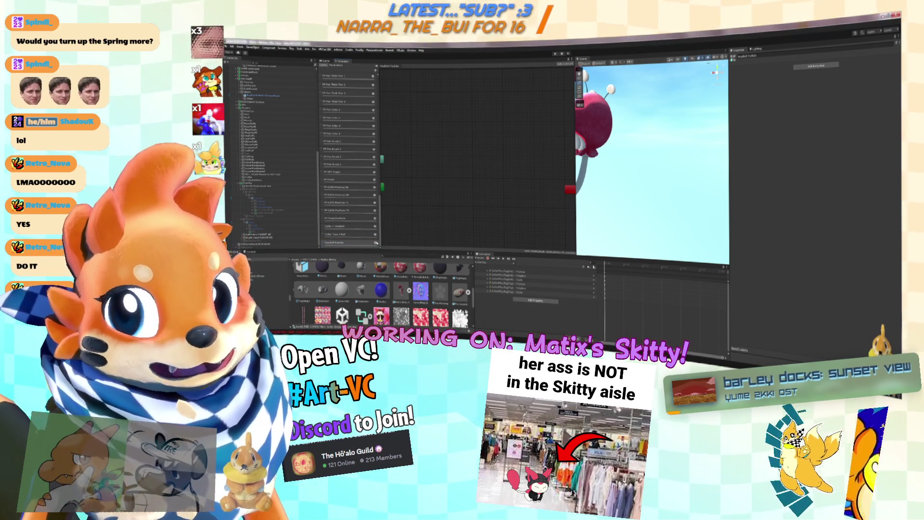
# Open the animation clips folder in the Project panel and create a new animation clip.
pyautogui.doubleClick(403, 303)
pyautogui.doubleClick(303, 273)
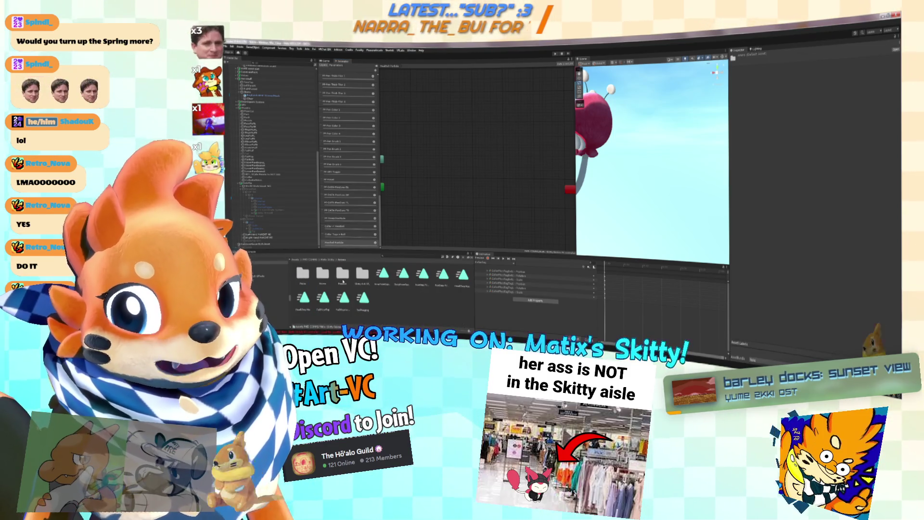
pyautogui.doubleClick(322, 272)
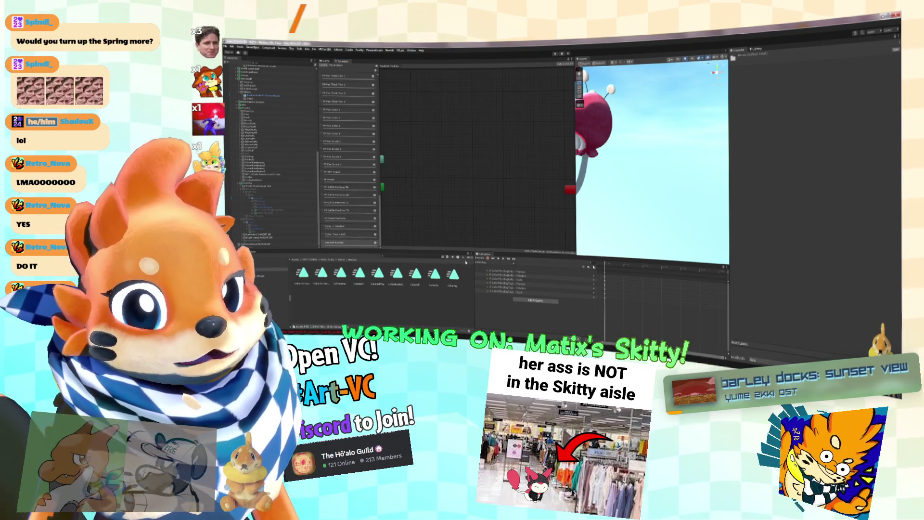
pyautogui.rightClick(468, 265)
pyautogui.moveTo(490, 150)
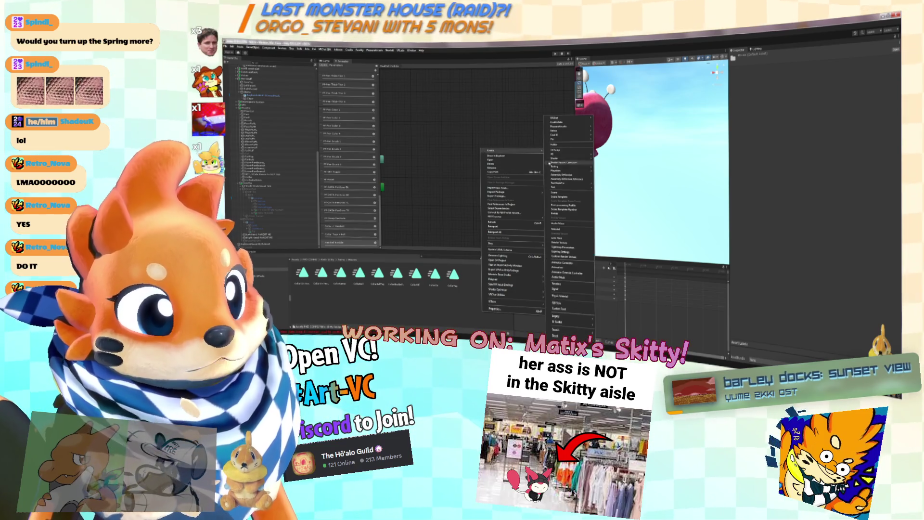
pyautogui.click(561, 267)
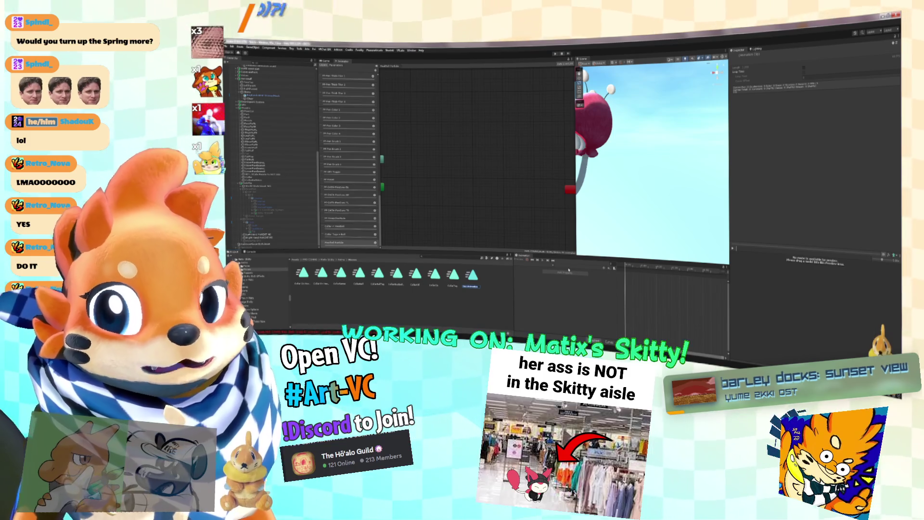
pyautogui.write('Tai')
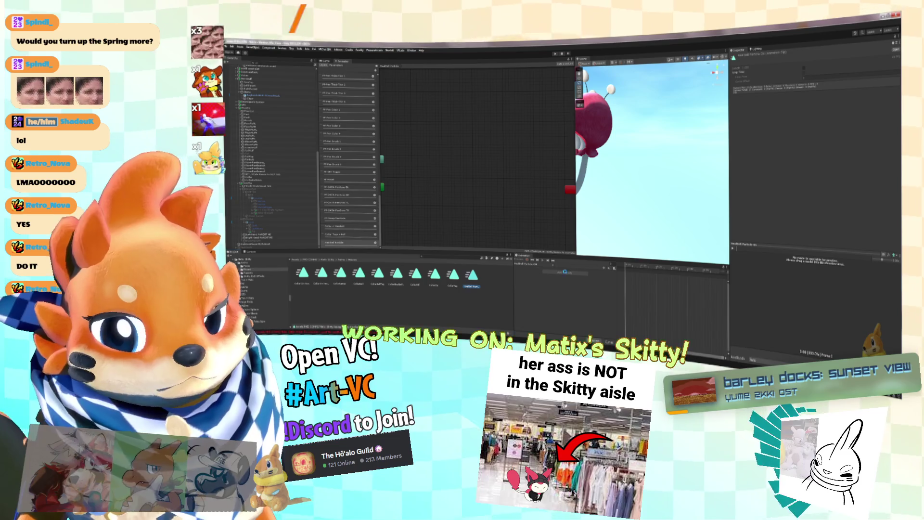
# Remove a stray duplicate of the last particle clip and confirm that clip's name.
pyautogui.click(479, 288)
pyautogui.hotkey('ctrl', 'd')
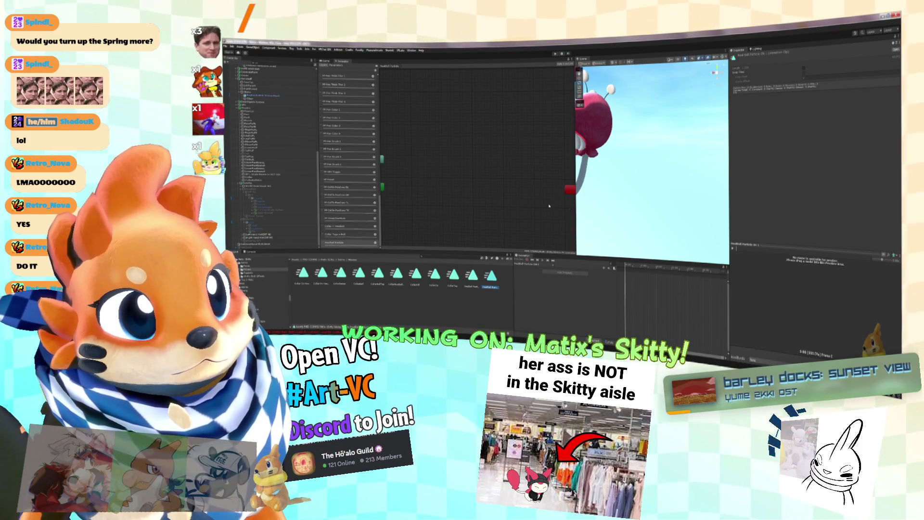
pyautogui.press('Delete')
pyautogui.press('Return')
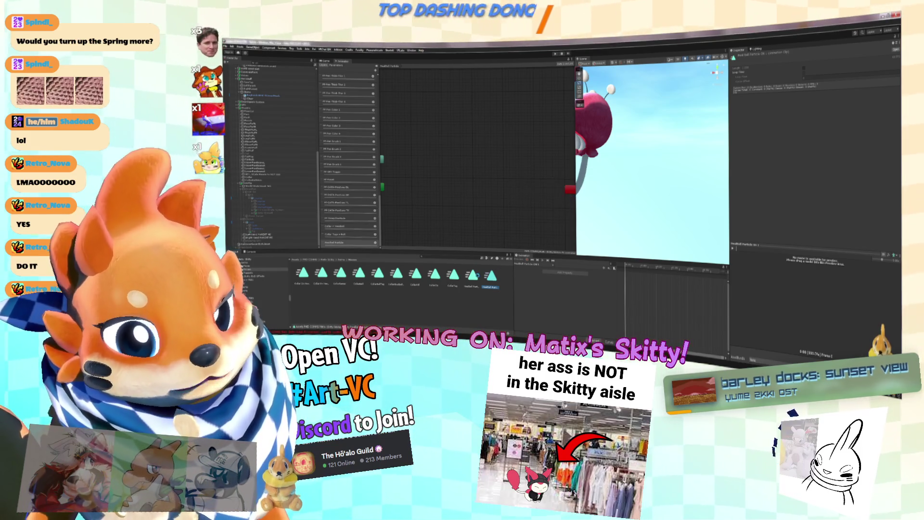
pyautogui.click(474, 288)
pyautogui.click(474, 288)
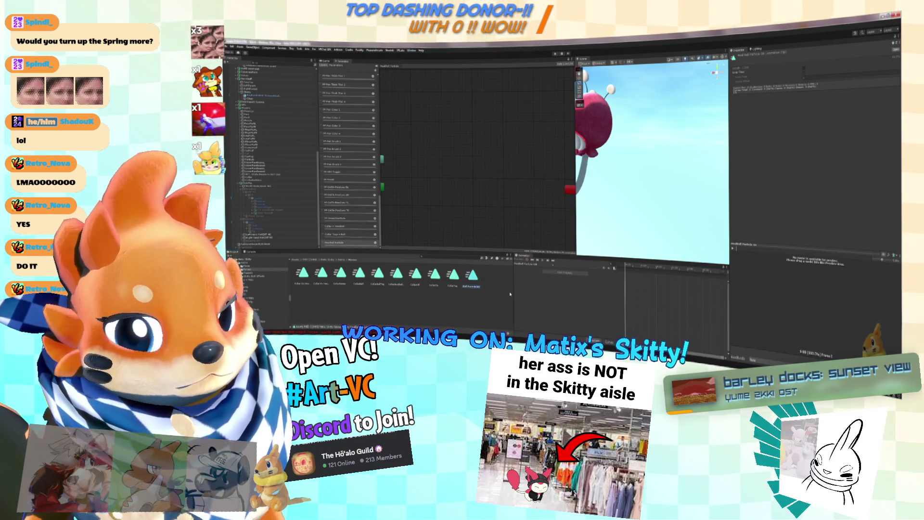
pyautogui.press('Return')
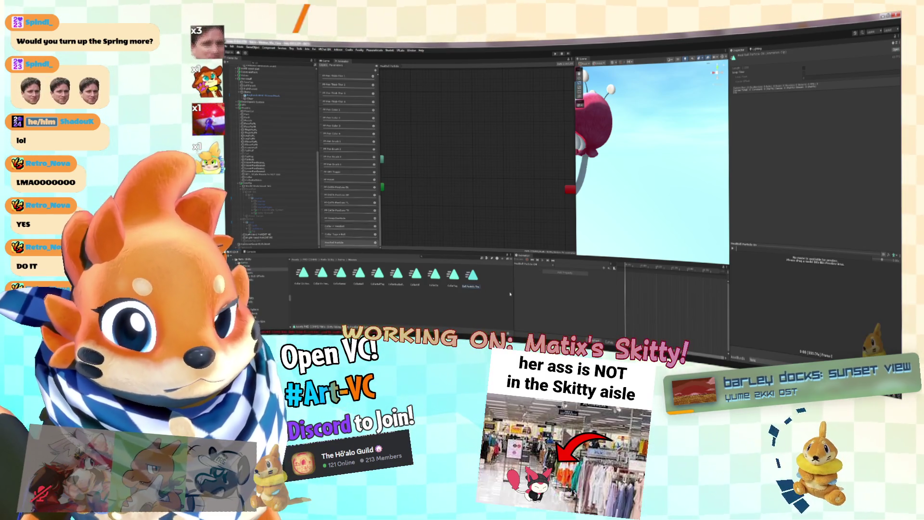
# Duplicate the particle clip as HeadBall Particle Idle and drag both clips into the Animator.
pyautogui.hotkey('ctrl', 'd')
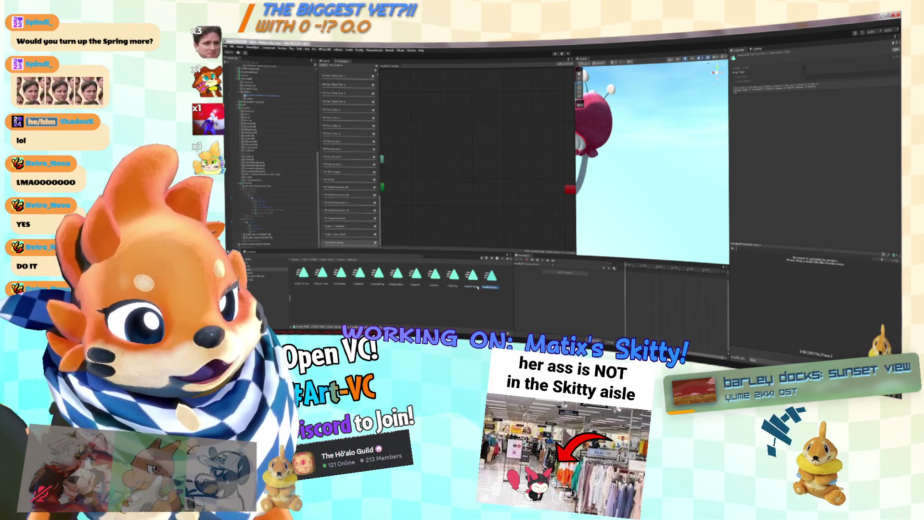
pyautogui.click(492, 287)
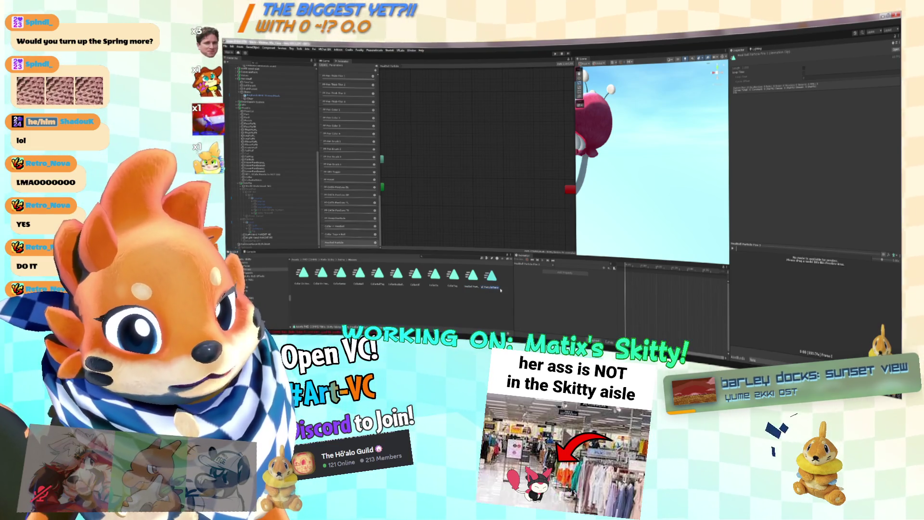
pyautogui.press('Return')
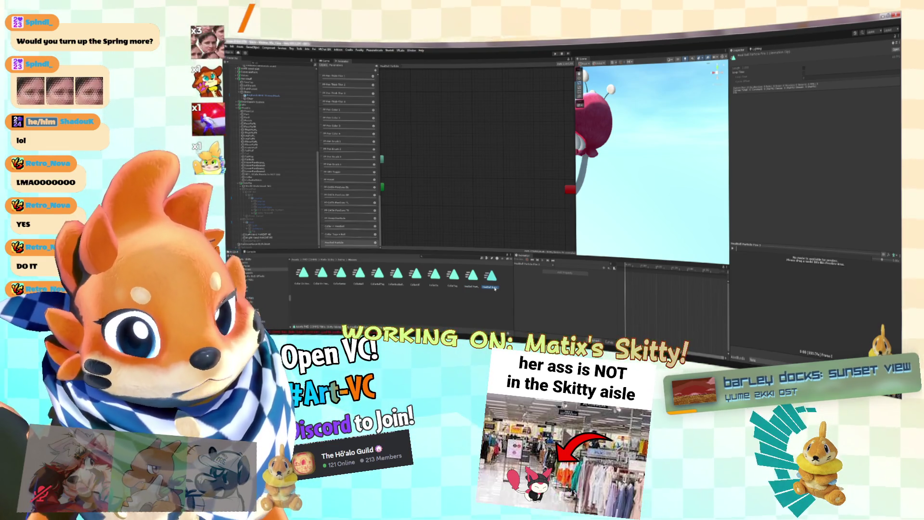
pyautogui.press('F2')
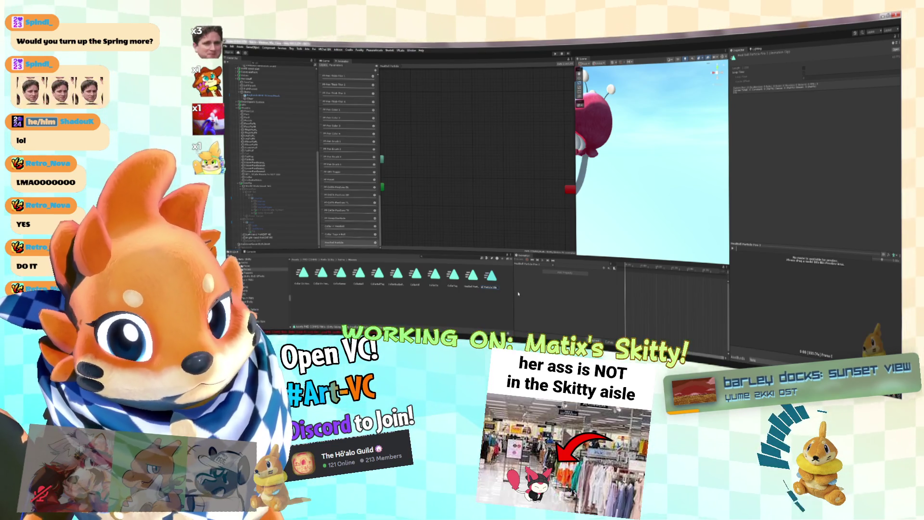
pyautogui.press('Return')
pyautogui.moveTo(489, 286)
pyautogui.mouseDown()
pyautogui.moveTo(468, 149)
pyautogui.moveTo(477, 153)
pyautogui.mouseUp()
# Create a Fire 1 to Idle transition with a parameter condition, duration 0, and no exit time.
pyautogui.rightClick(484, 154)
pyautogui.click(501, 158)
pyautogui.click(486, 169)
pyautogui.scroll(2, 414, 132)
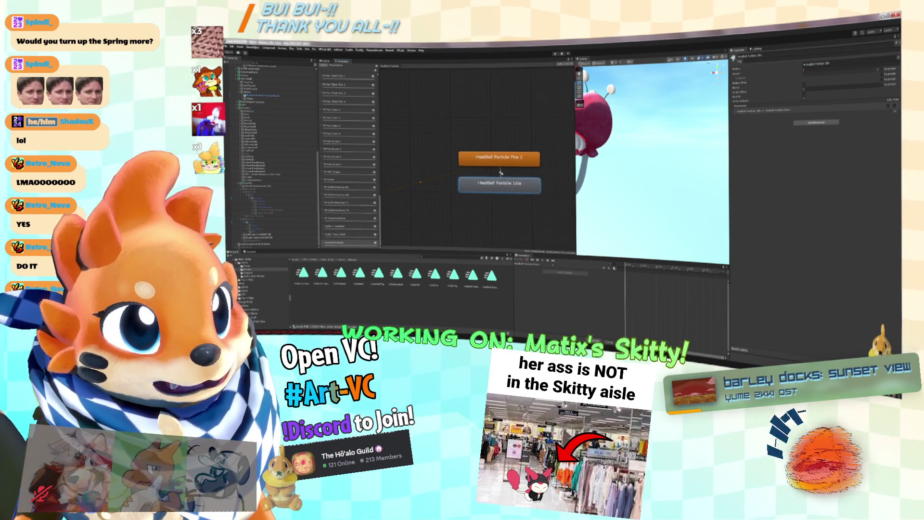
pyautogui.click(500, 172)
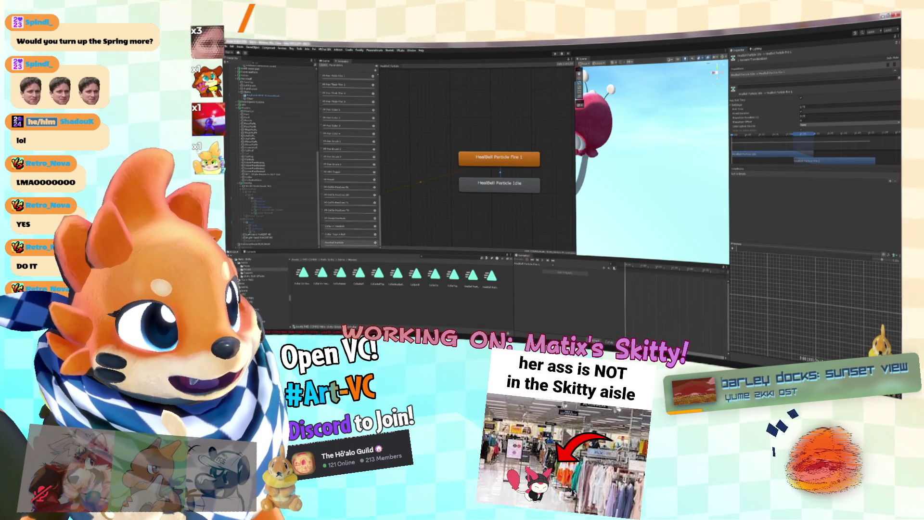
pyautogui.click(890, 181)
pyautogui.click(770, 174)
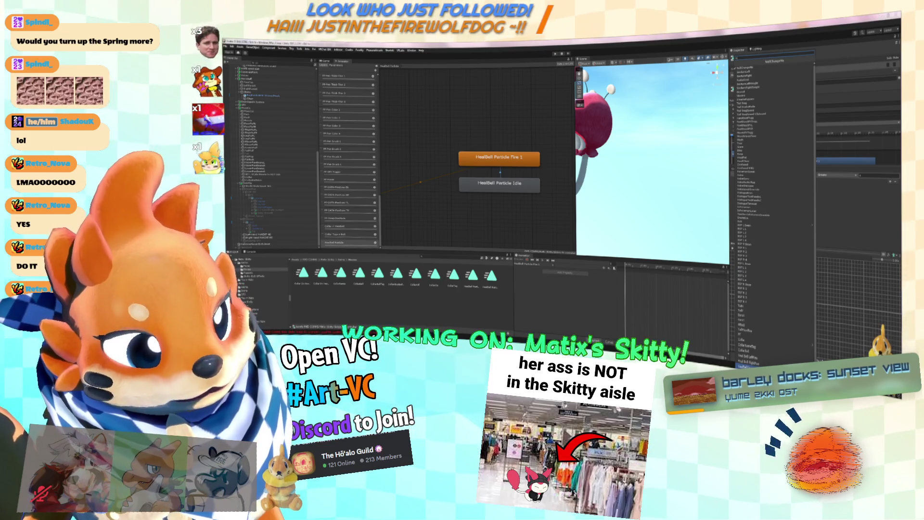
pyautogui.click(748, 360)
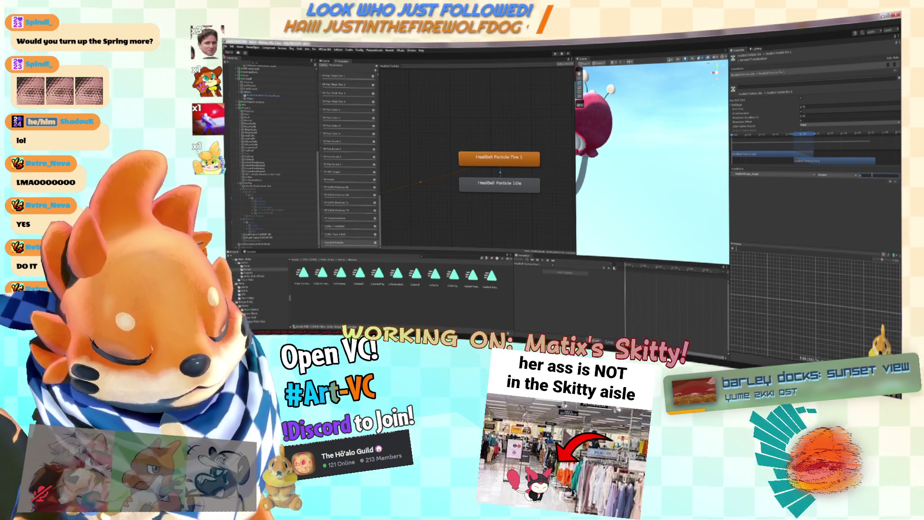
pyautogui.write('0')
pyautogui.press('Return')
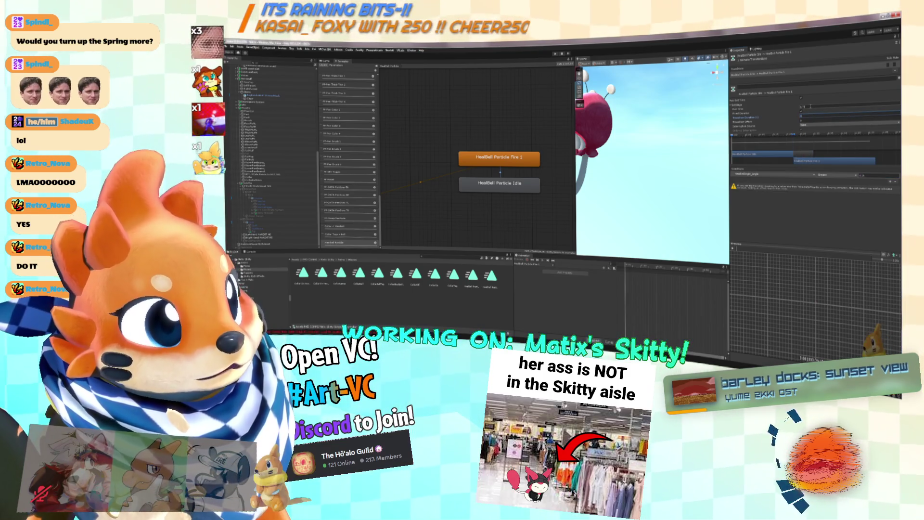
pyautogui.click(802, 99)
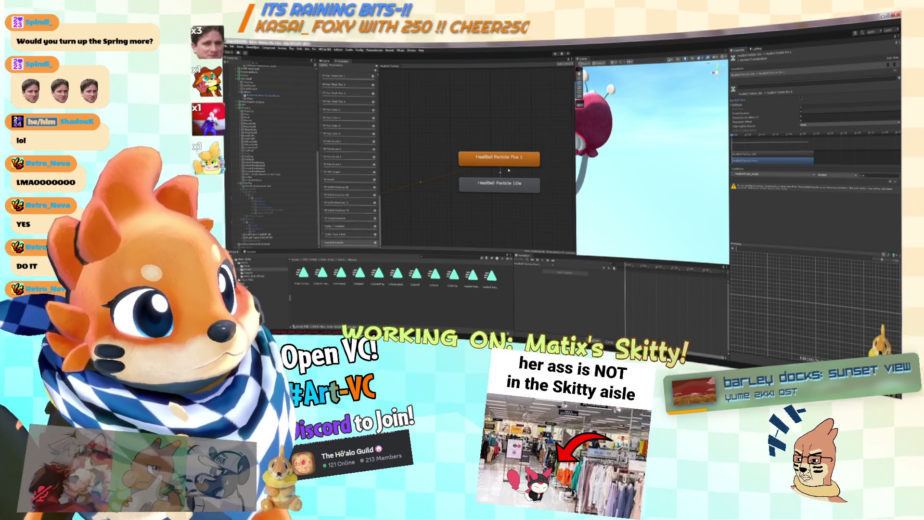
# Refine the Fire 1 to Idle transition: duration 0, adjusted exit time, Idle bar shifted later.
pyautogui.click(499, 171)
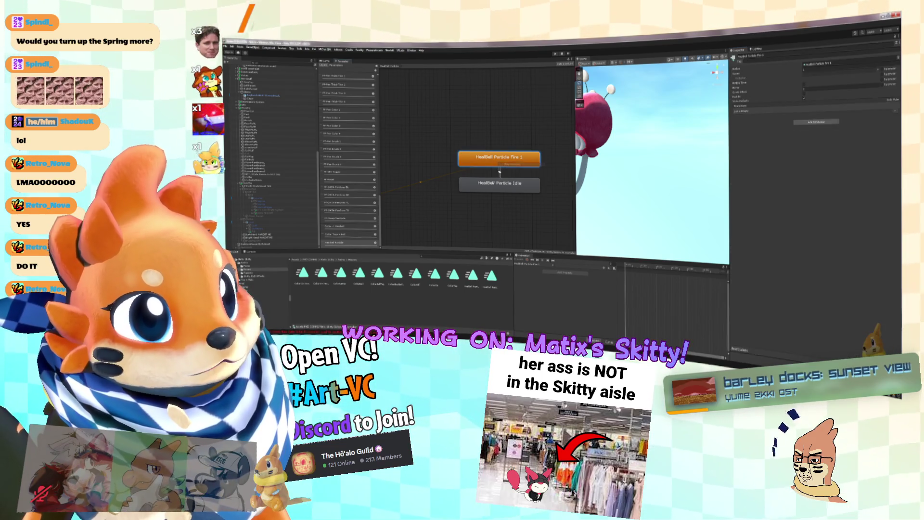
pyautogui.click(809, 116)
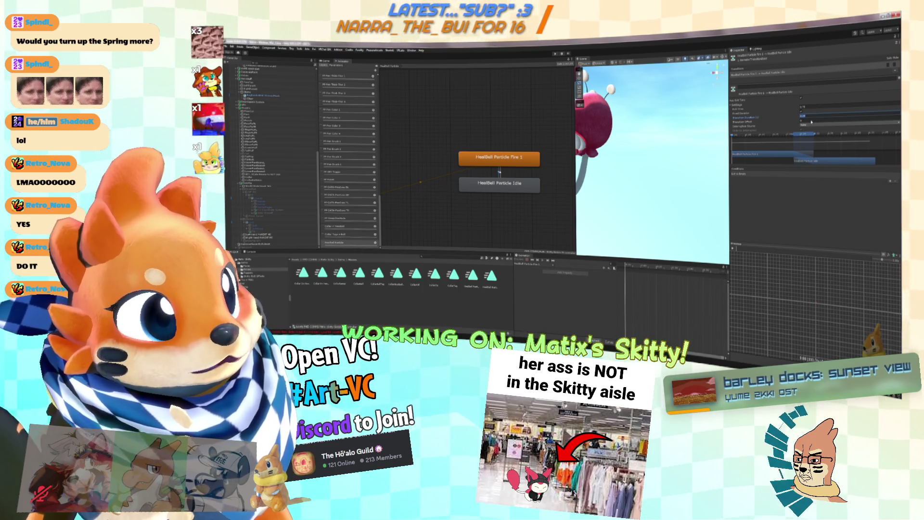
pyautogui.write('0')
pyautogui.click(802, 108)
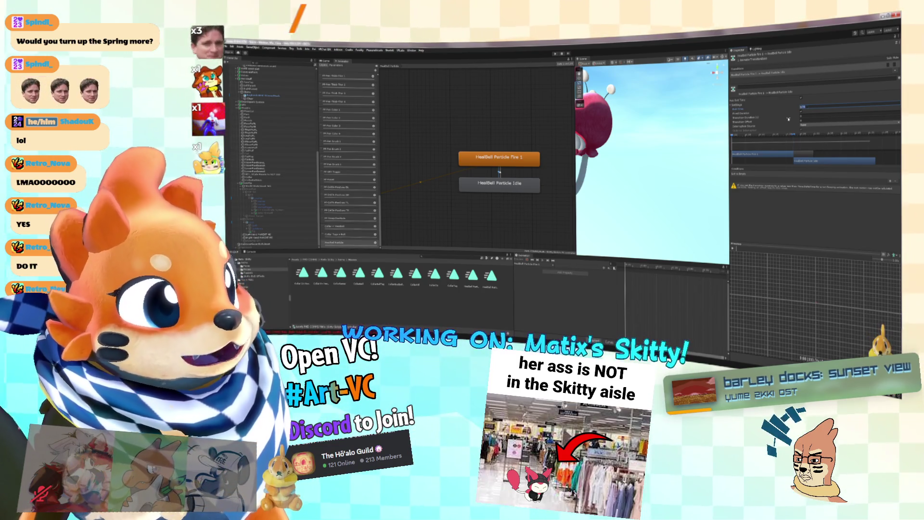
pyautogui.moveTo(852, 160); pyautogui.dragTo(872, 158)
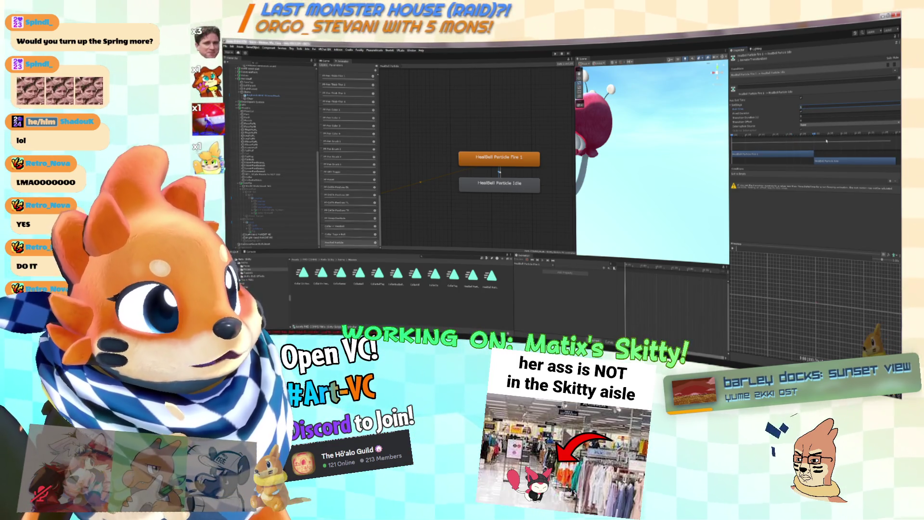
# Review the transitions between Idle and Fire 1 and save the scene with File > Save.
pyautogui.click(499, 172)
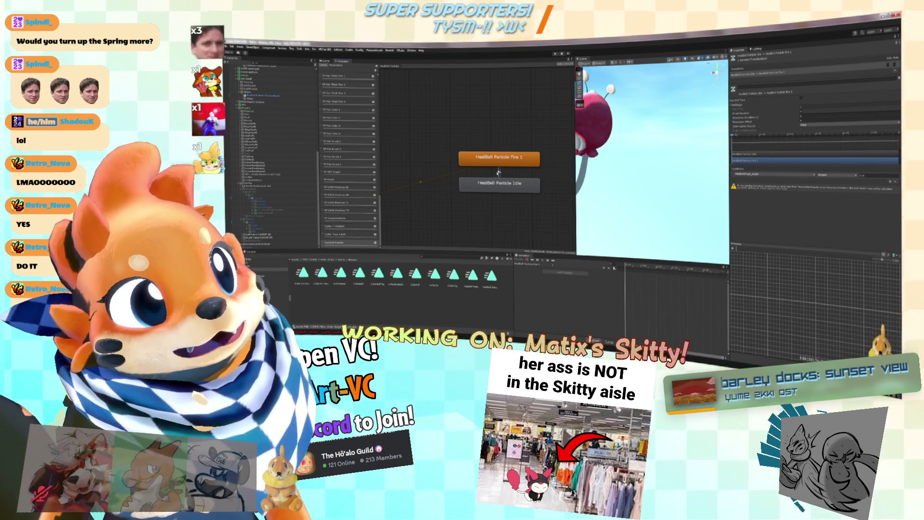
pyautogui.click(499, 172)
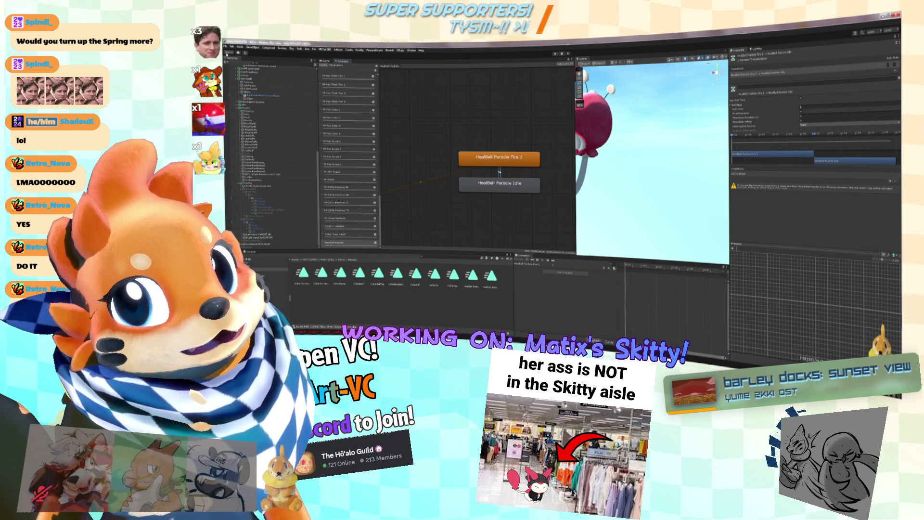
pyautogui.click(231, 47)
pyautogui.click(232, 68)
pyautogui.scroll(-3, 501, 166)
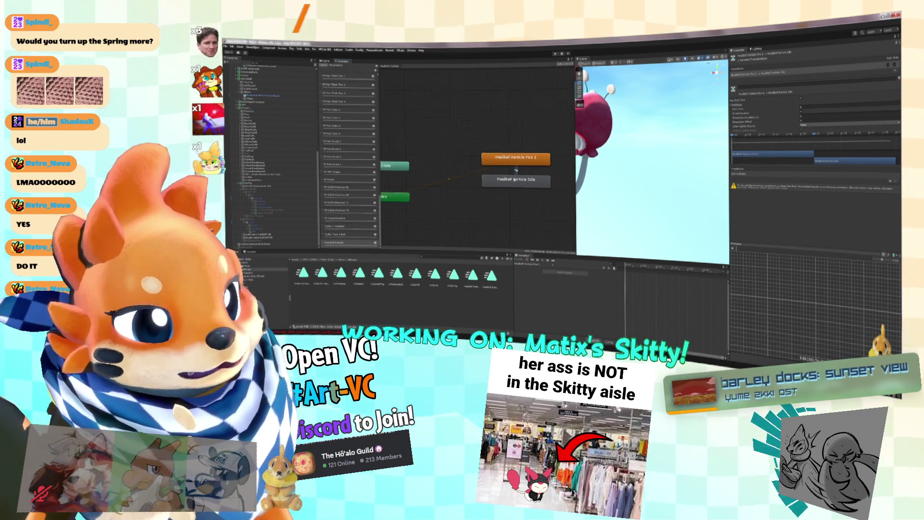
pyautogui.click(533, 164)
pyautogui.moveTo(533, 164); pyautogui.dragTo(495, 165)
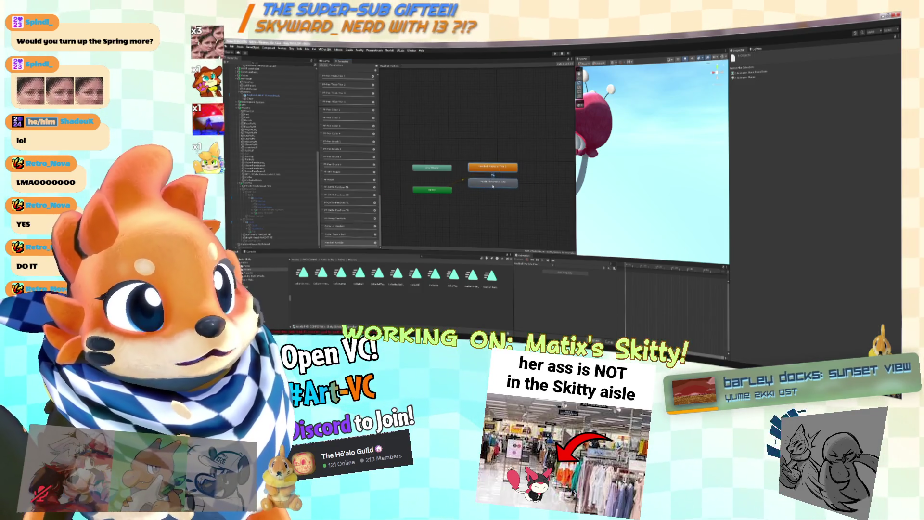
pyautogui.scroll(2, 465, 174)
pyautogui.scroll(3, 289, 145)
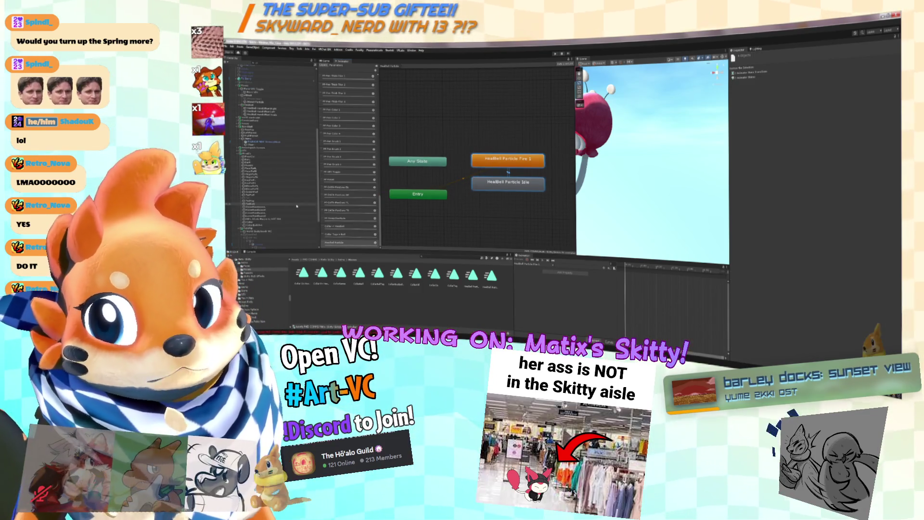
pyautogui.scroll(3, 269, 136)
pyautogui.click(263, 130)
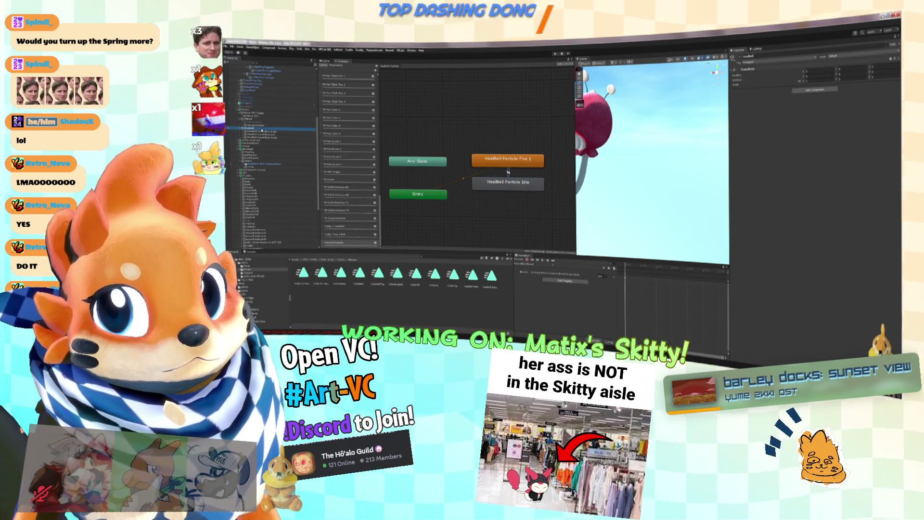
pyautogui.scroll(5, 567, 150)
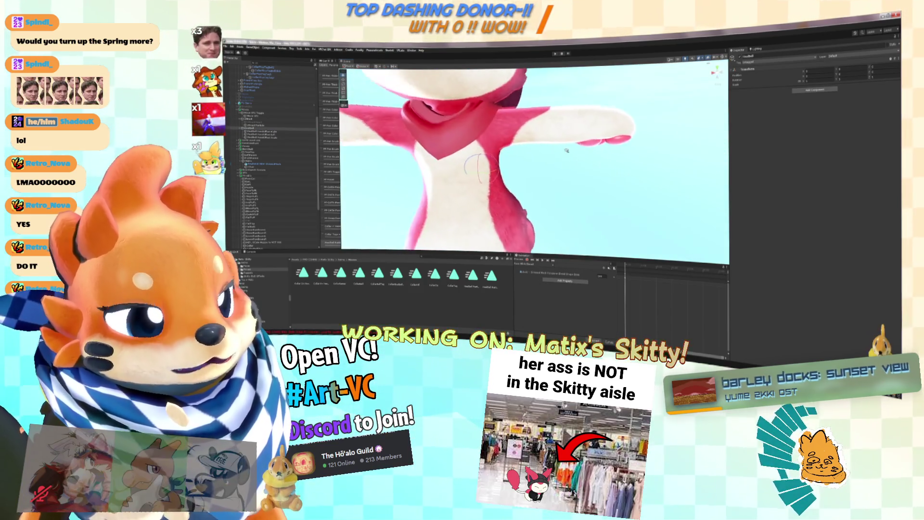
pyautogui.moveTo(566, 150)
pyautogui.mouseDown()
pyautogui.moveTo(635, 167)
pyautogui.moveTo(612, 183)
pyautogui.mouseUp()
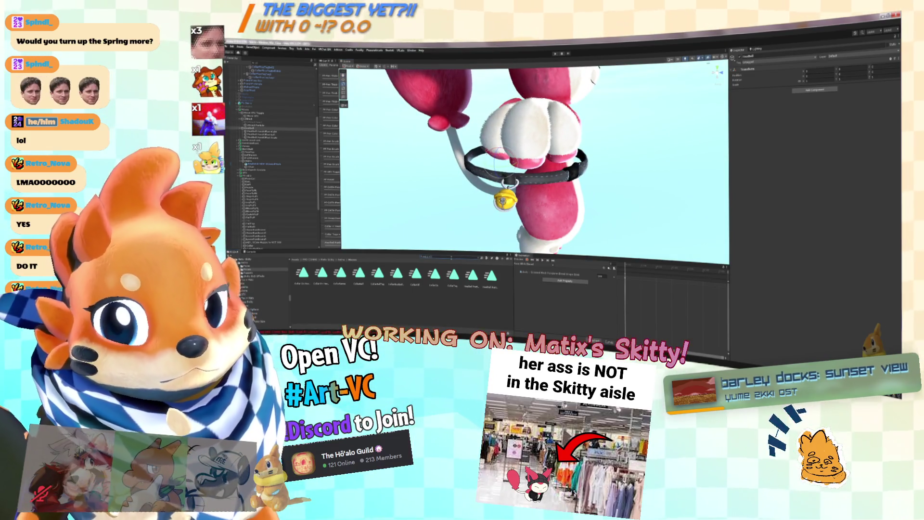
pyautogui.click(247, 260)
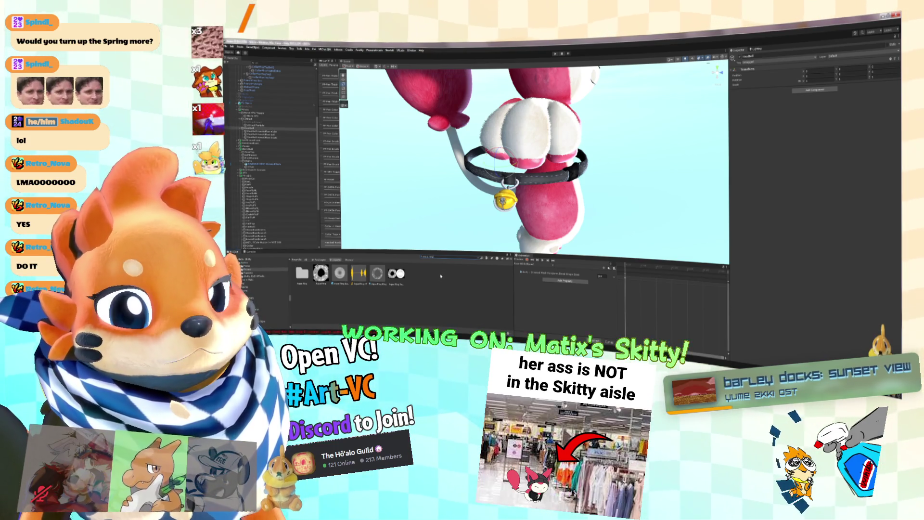
pyautogui.click(301, 273)
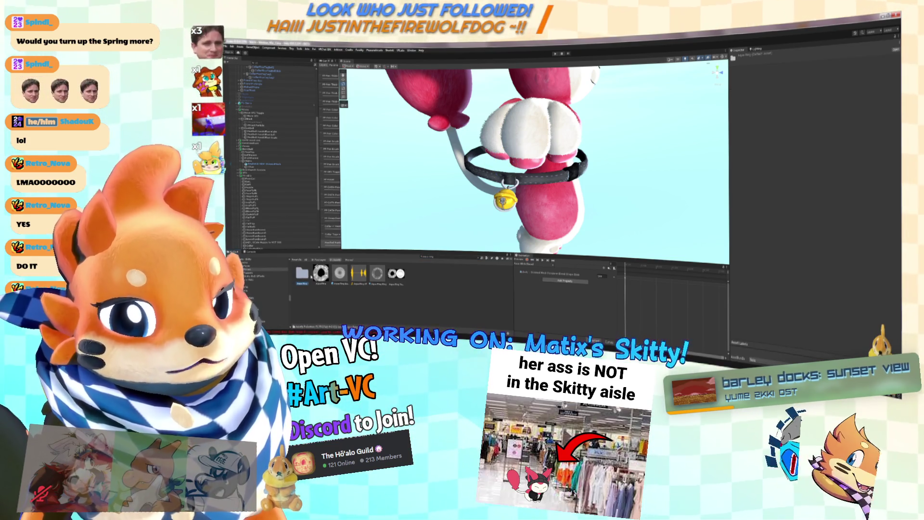
# Browse into the five-asset folder and back, landing in the folder with twelve subfolders.
pyautogui.doubleClick(302, 273)
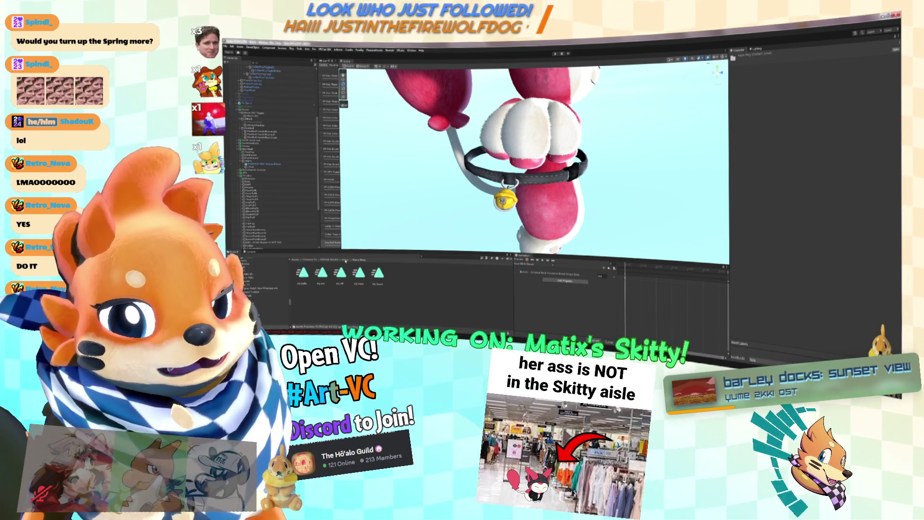
pyautogui.click(346, 260)
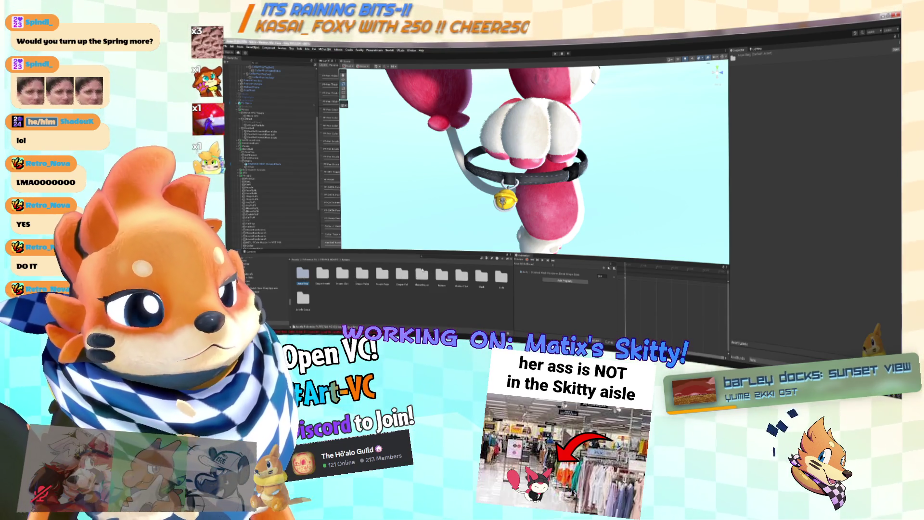
pyautogui.doubleClick(303, 276)
pyautogui.click(342, 260)
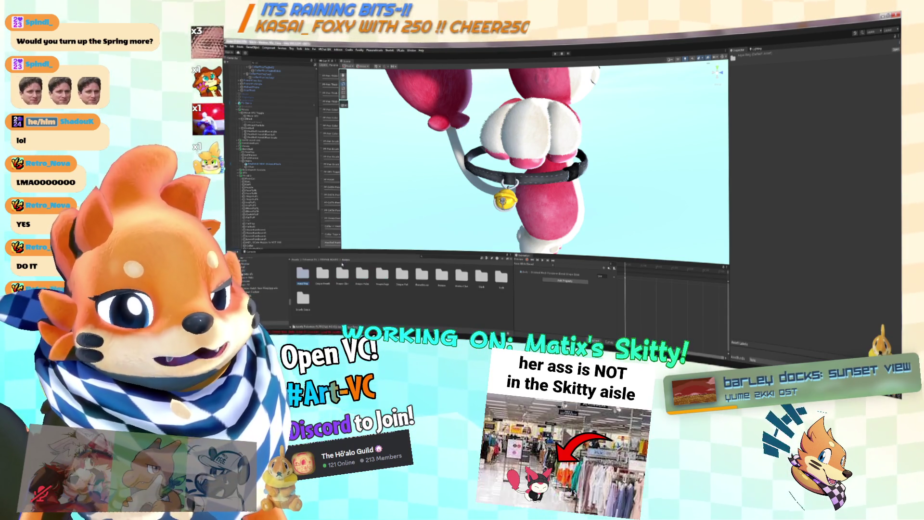
pyautogui.doubleClick(308, 277)
pyautogui.click(352, 260)
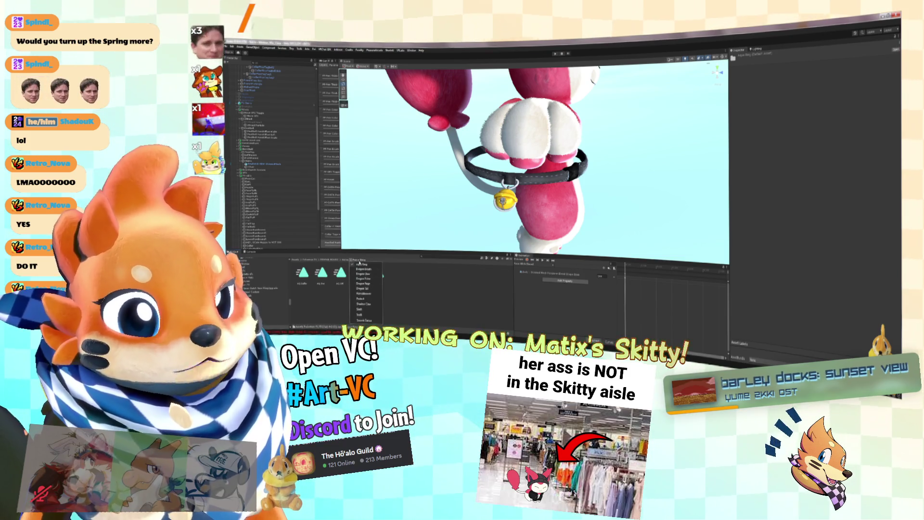
pyautogui.click(359, 265)
pyautogui.scroll(-5, 561, 216)
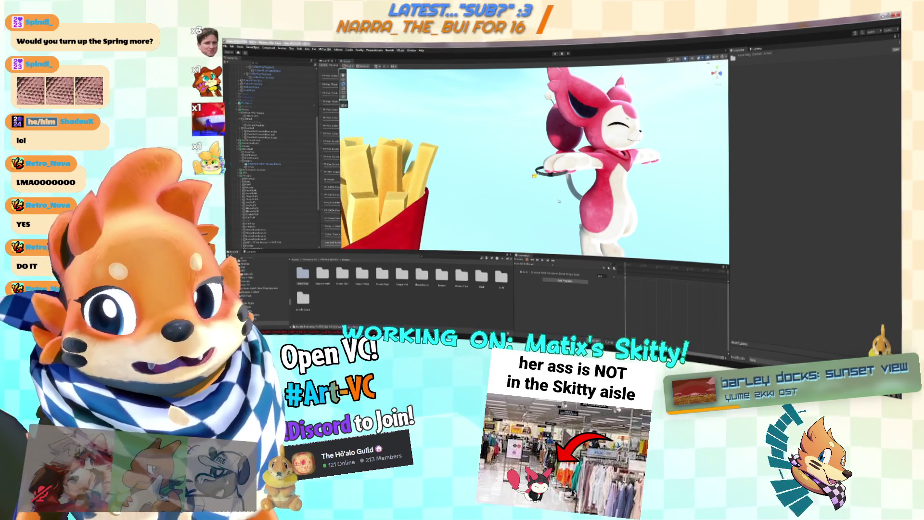
# Save the scene from the File menu.
pyautogui.click(227, 47)
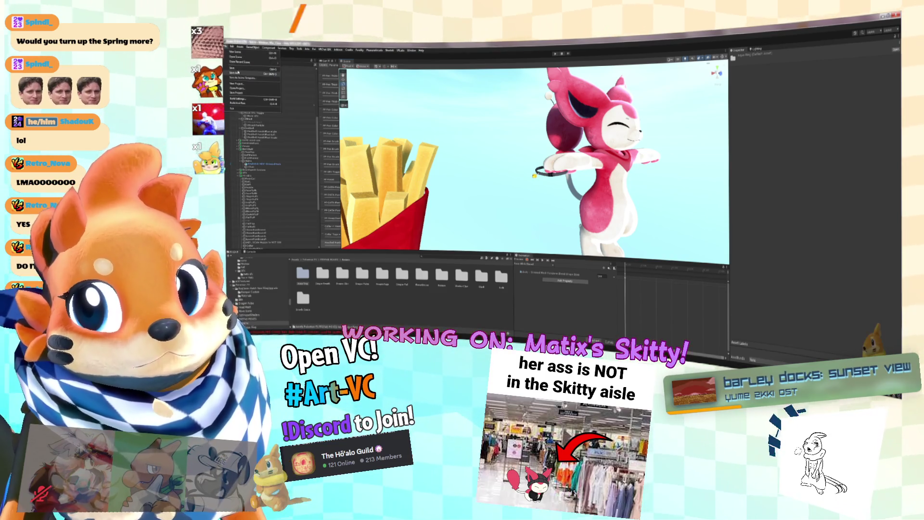
pyautogui.click(237, 70)
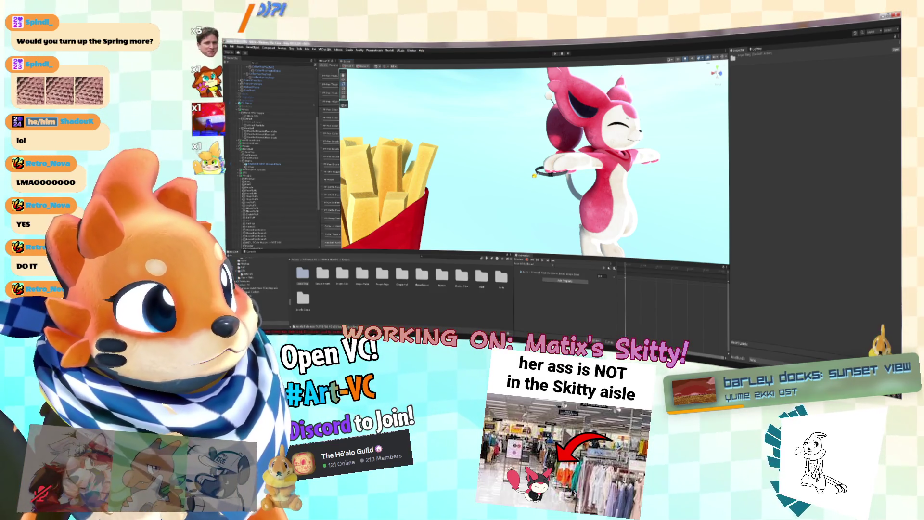
pyautogui.hotkey('alt', 'Tab')
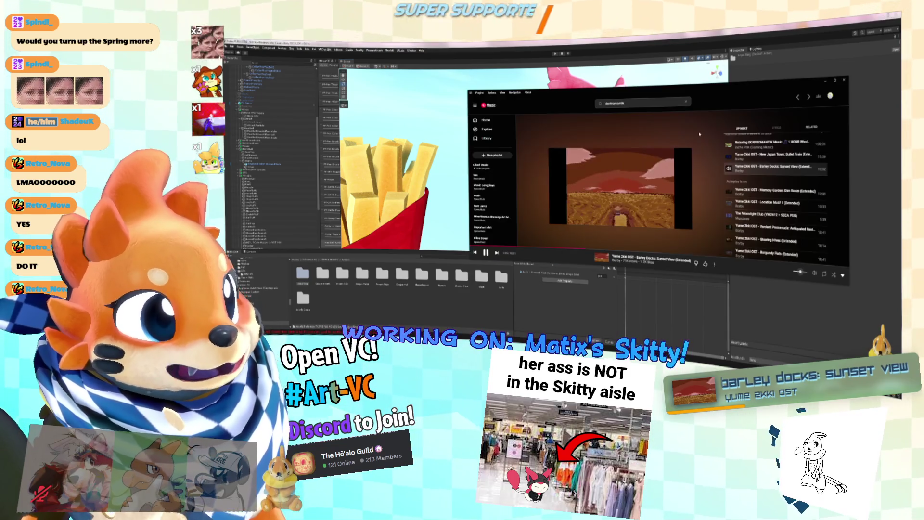
# Play Yume 2kki OST Lotus Waters from the Up Next list.
pyautogui.scroll(-2, 755, 173)
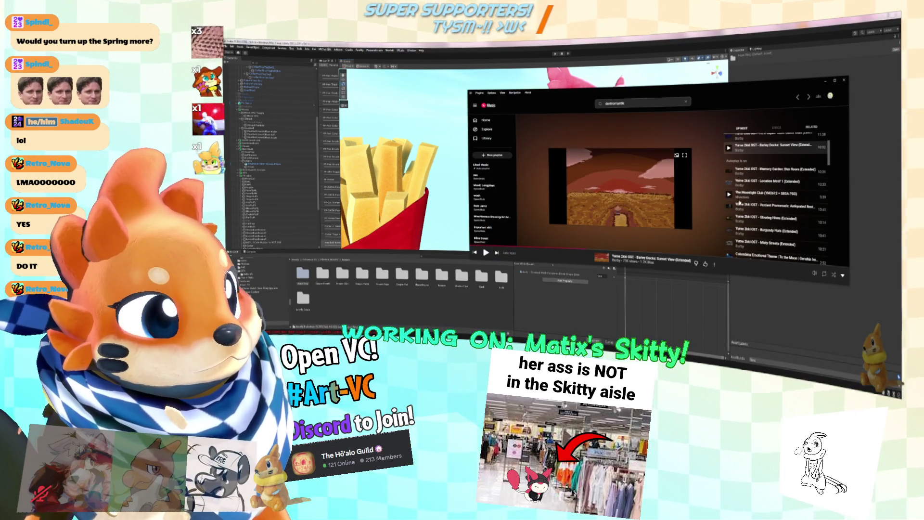
pyautogui.scroll(-5, 759, 192)
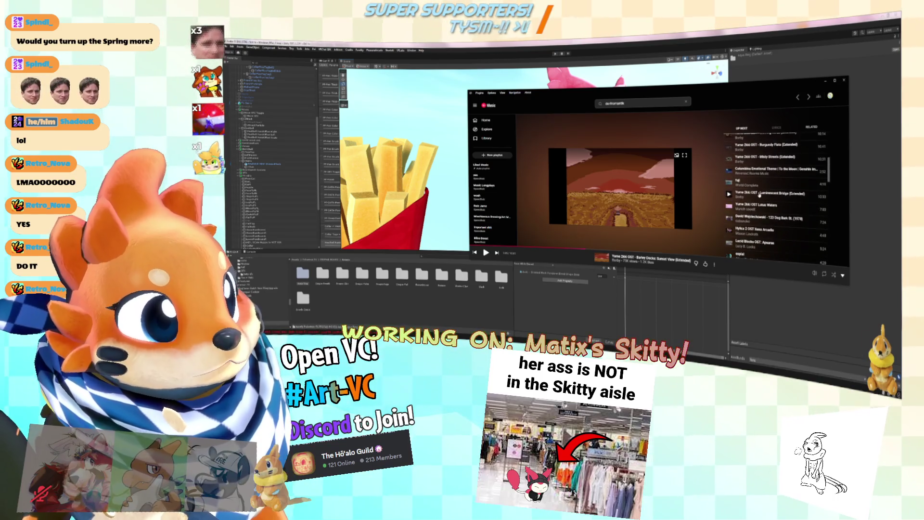
pyautogui.click(756, 206)
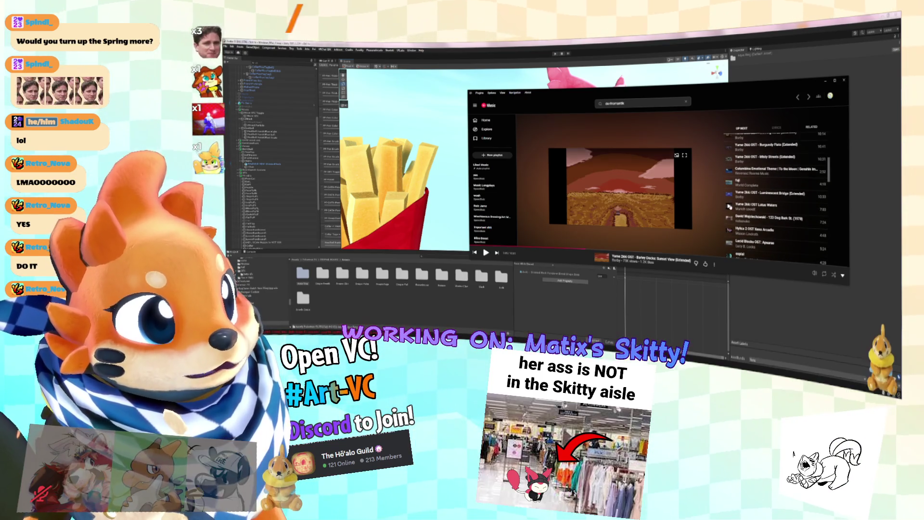
# From the Home page, play 'Gran Turismo 6 - Lunar Mare (Channel U) (Extended)'.
pyautogui.click(485, 120)
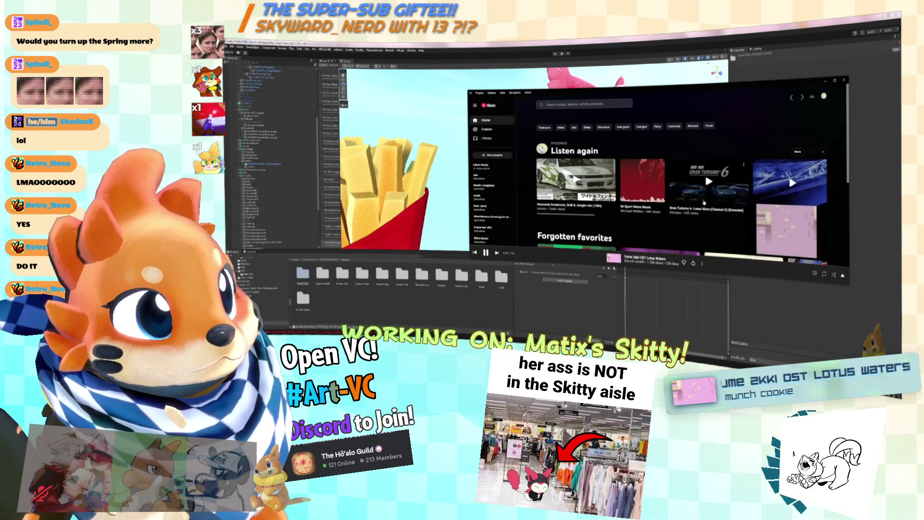
pyautogui.scroll(-2, 705, 202)
pyautogui.scroll(-1, 713, 196)
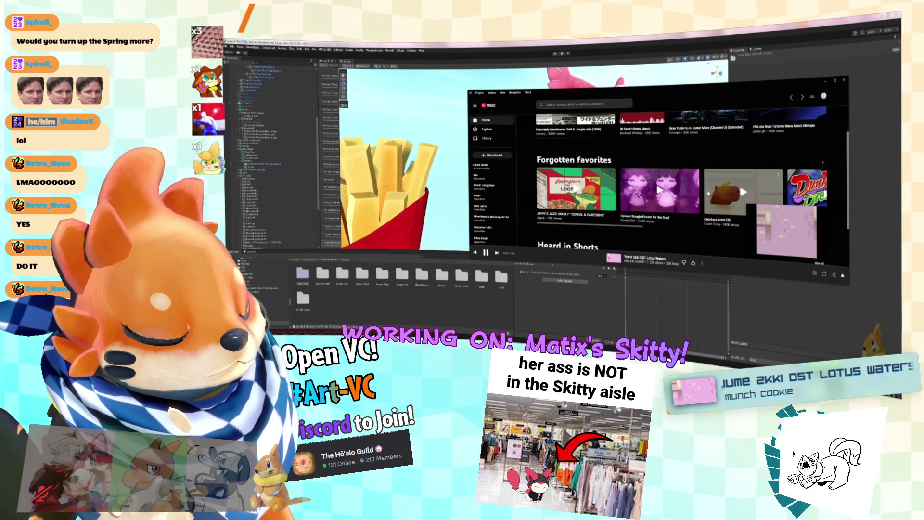
pyautogui.scroll(-1, 680, 171)
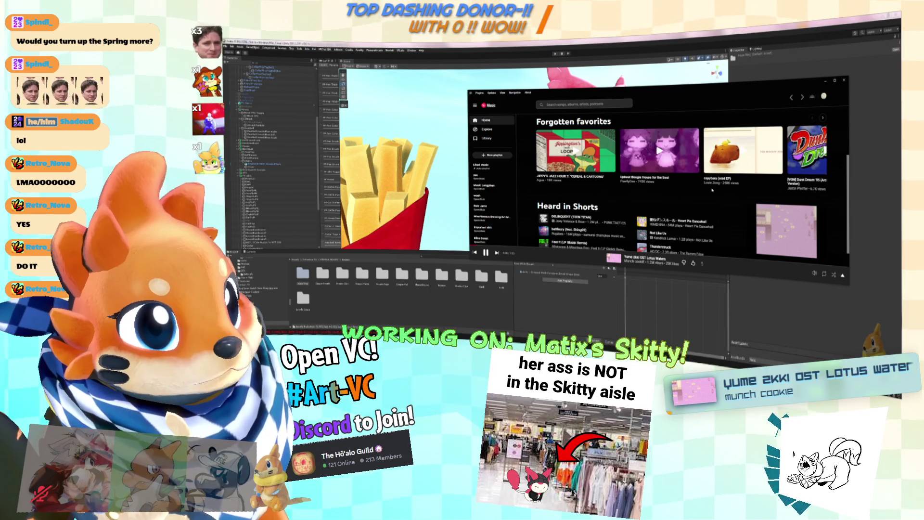
pyautogui.scroll(-1, 640, 194)
pyautogui.scroll(-1, 640, 195)
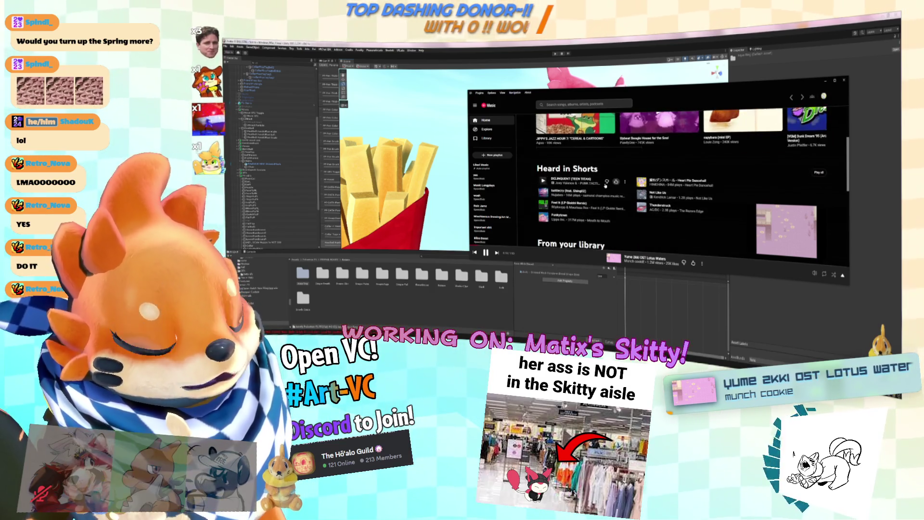
pyautogui.scroll(3, 725, 185)
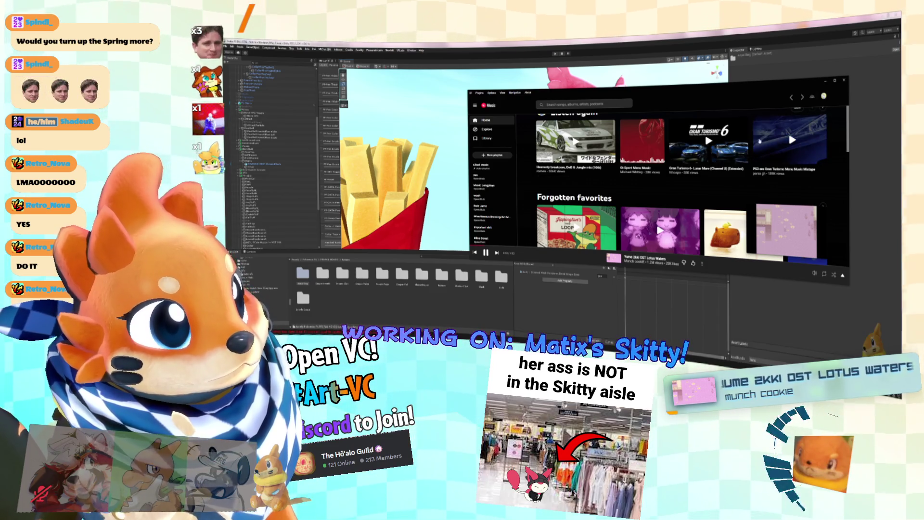
pyautogui.click(707, 141)
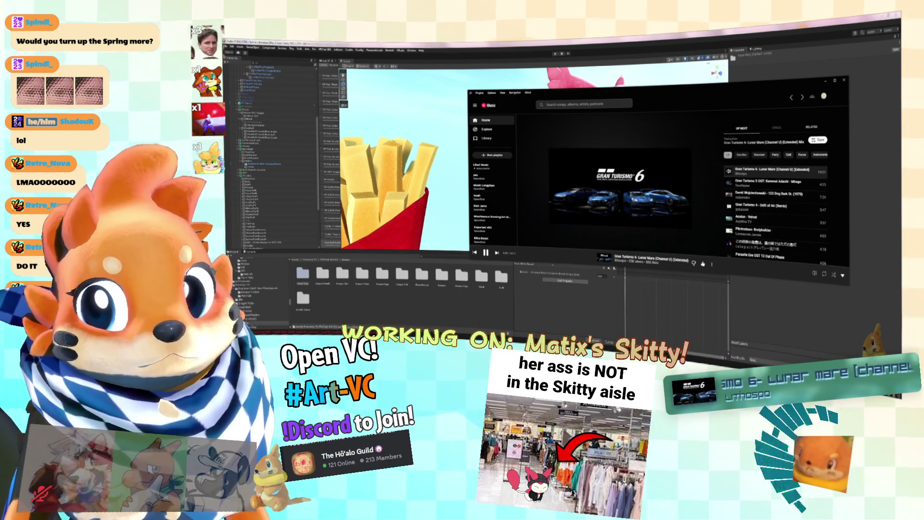
pyautogui.hotkey('alt', 'Tab')
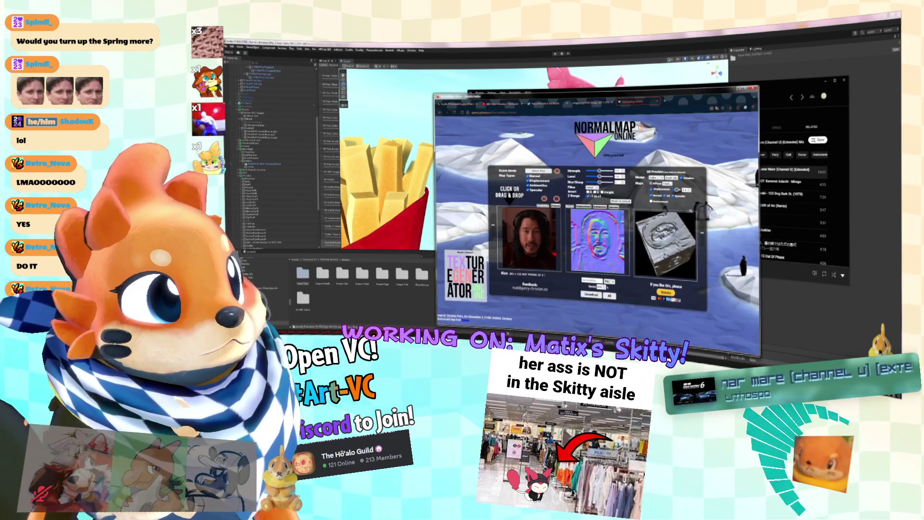
# Open a new Chrome tab, minimise Chrome, and show the Twitch drawing stream in Theatre Mode.
pyautogui.click(658, 101)
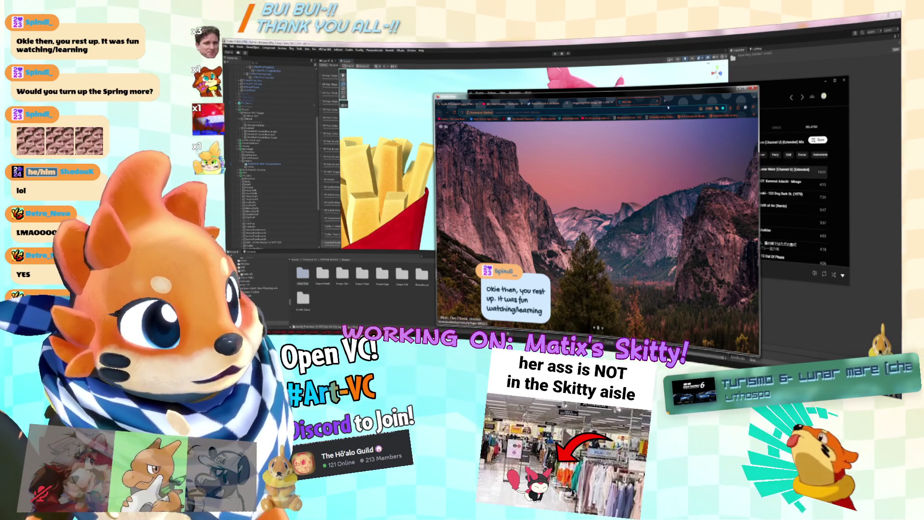
pyautogui.click(739, 89)
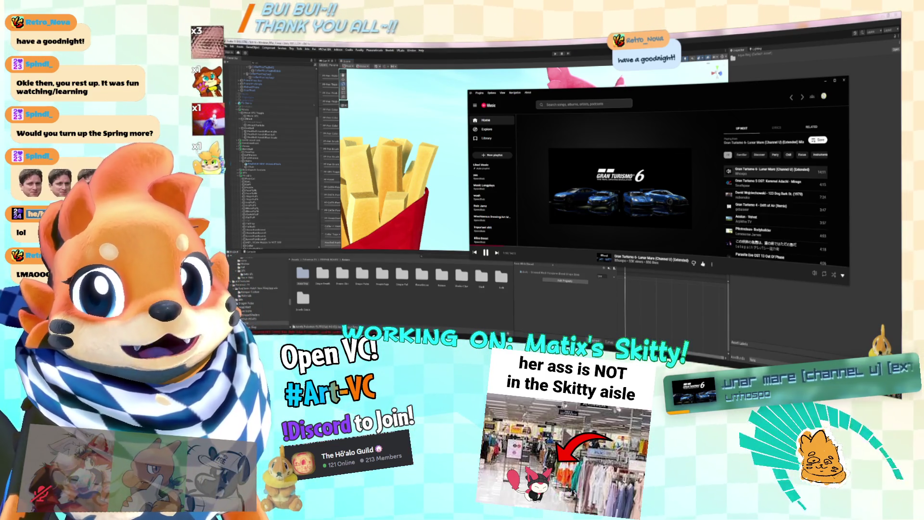
pyautogui.hotkey('alt', 'Tab')
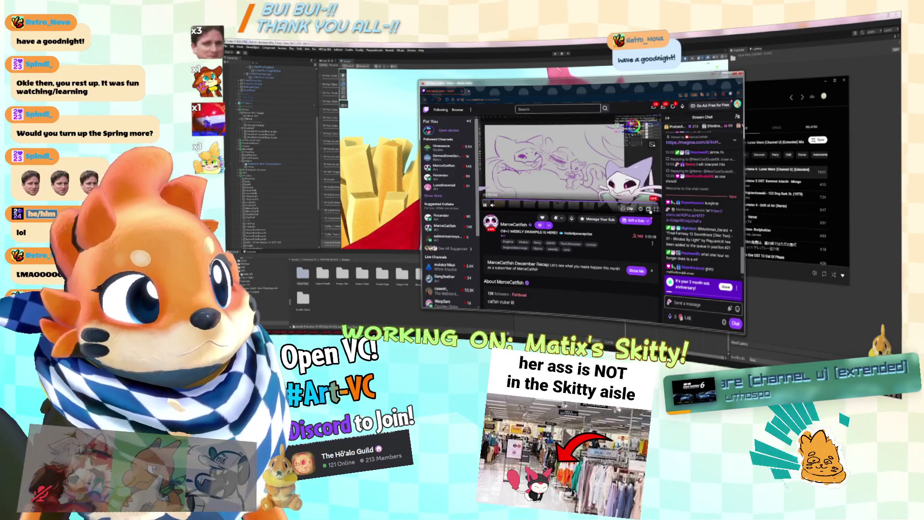
pyautogui.click(648, 208)
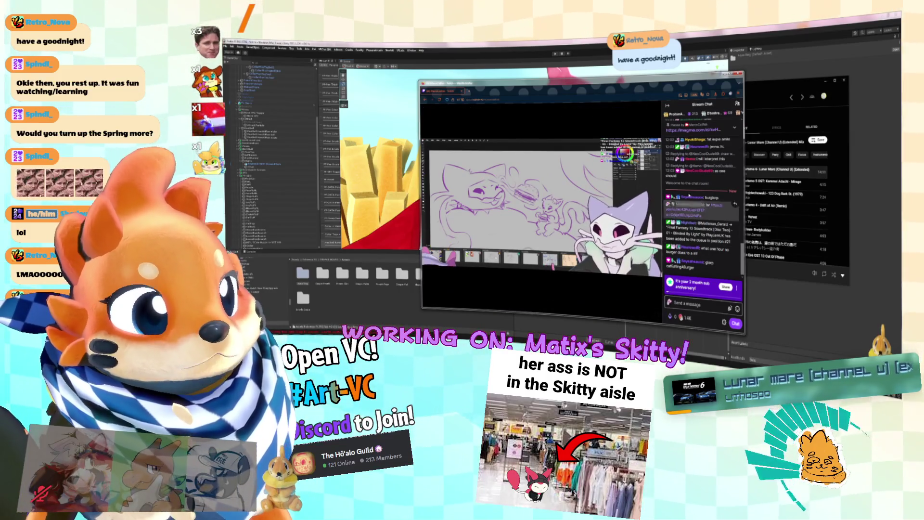